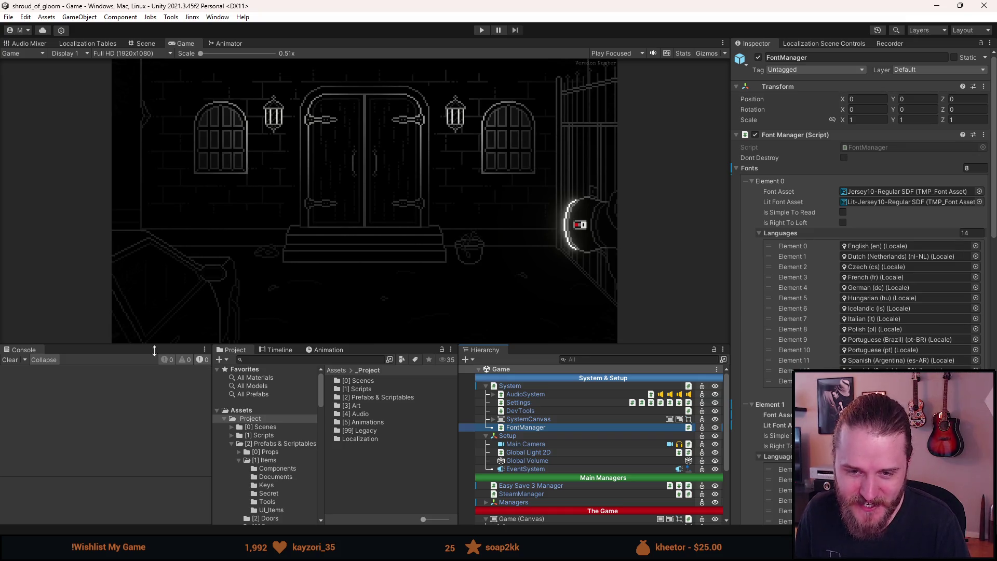
Lower the Game view divider to enlarge the preview, settling at about 0.58x scale
left_click(16, 359)
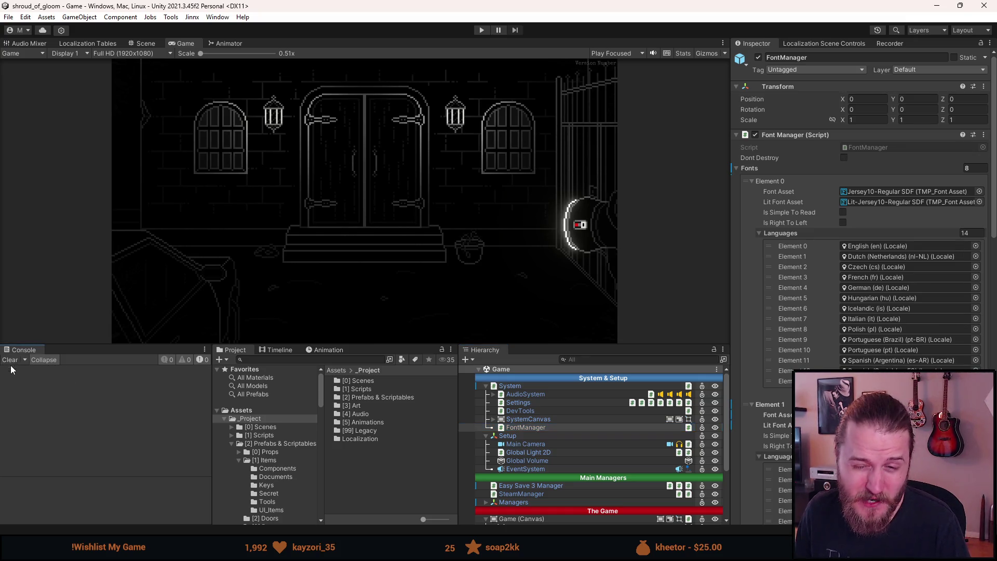
mouse_move(92, 344)
left_mouse_down()
mouse_move(86, 403)
mouse_move(80, 396)
left_mouse_up()
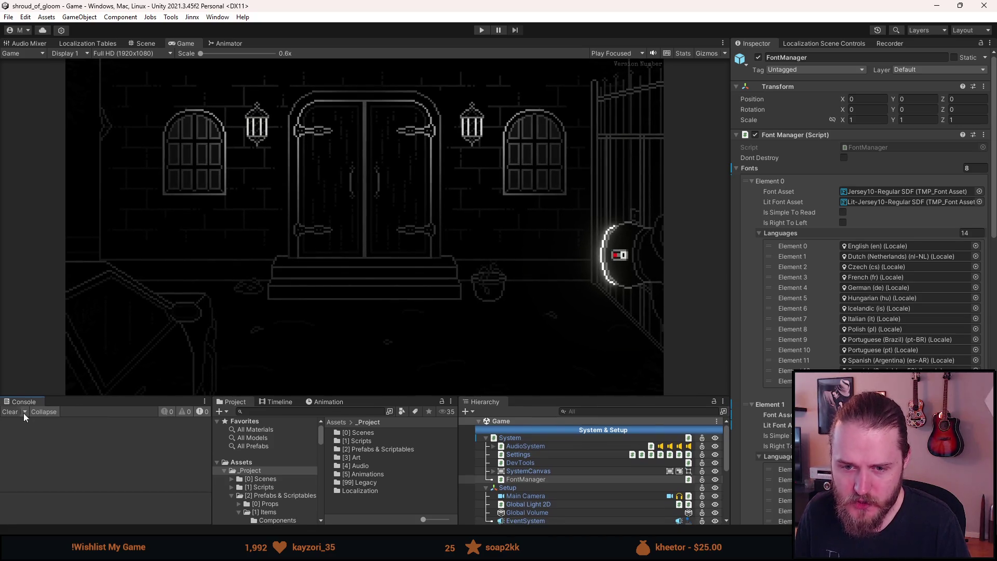
left_click_drag(80, 394, 80, 380)
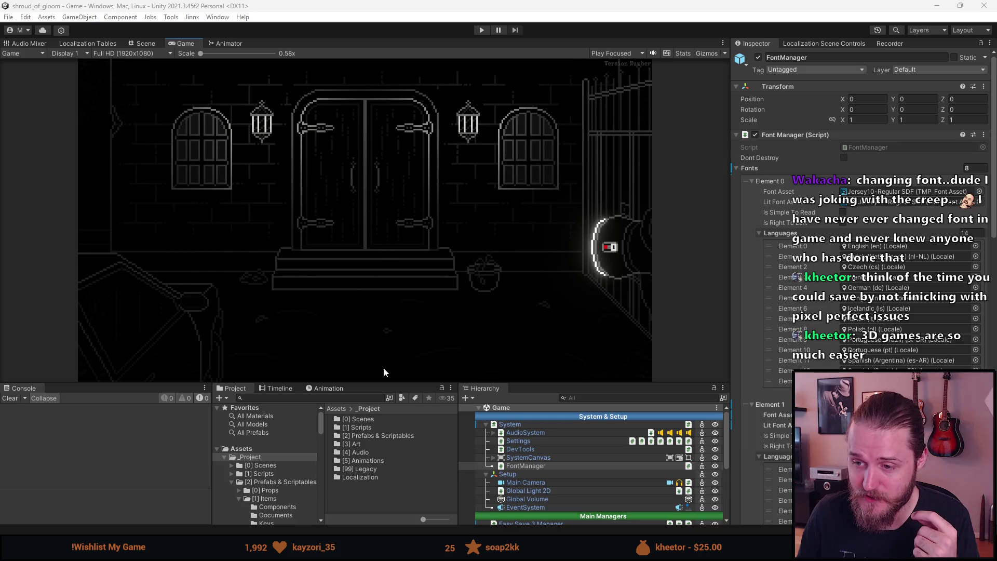
left_click(382, 383)
Shrink the Game view to 0.49x, clear the console, and list the [0] Scenes folder contents
left_click_drag(381, 383, 383, 371)
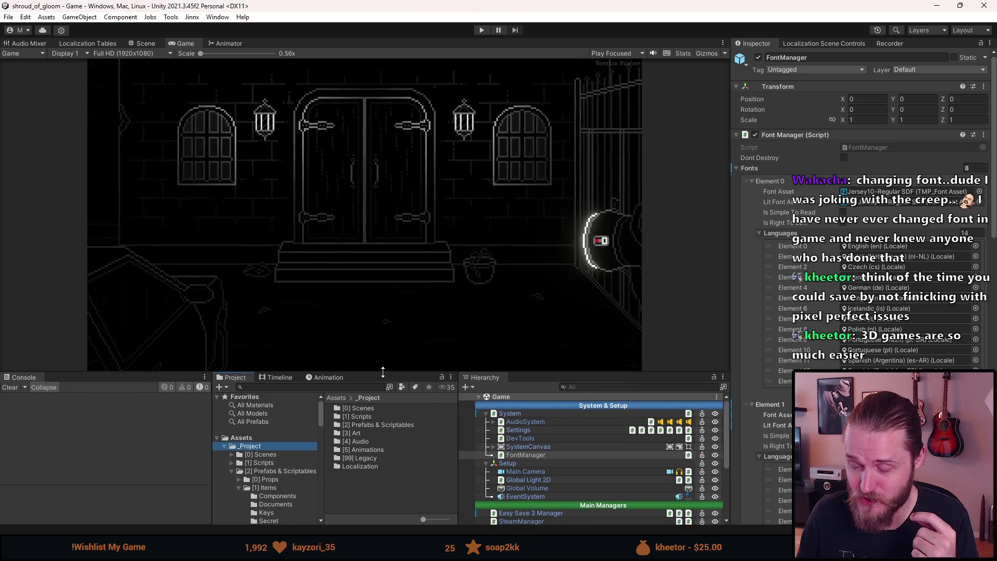
left_click(7, 391)
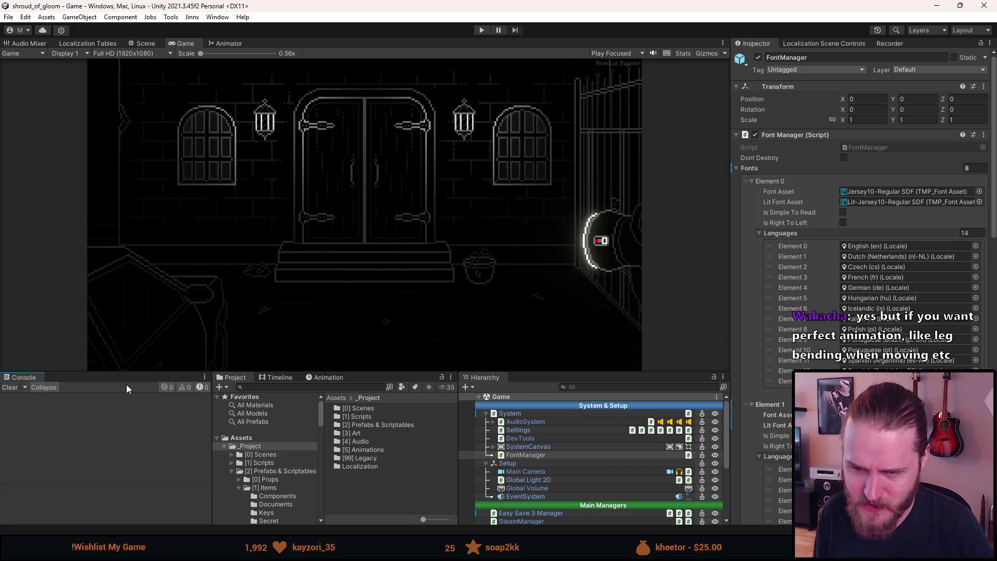
mouse_move(367, 371)
left_mouse_down()
mouse_move(312, 344)
mouse_move(231, 336)
left_mouse_up()
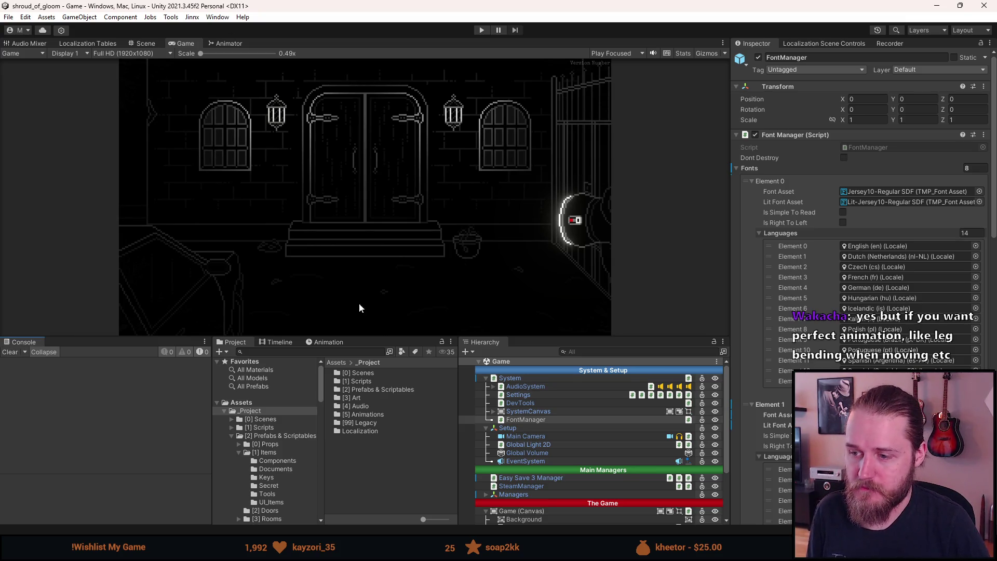
left_click(264, 420)
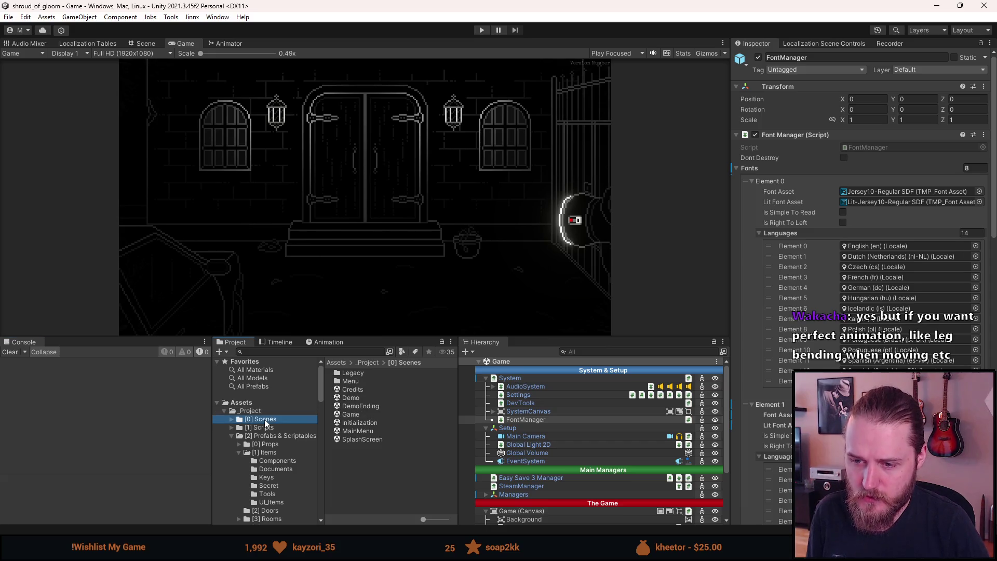
Open the MainMenu scene from the Scenes folder
left_click(346, 382)
double_click(346, 382)
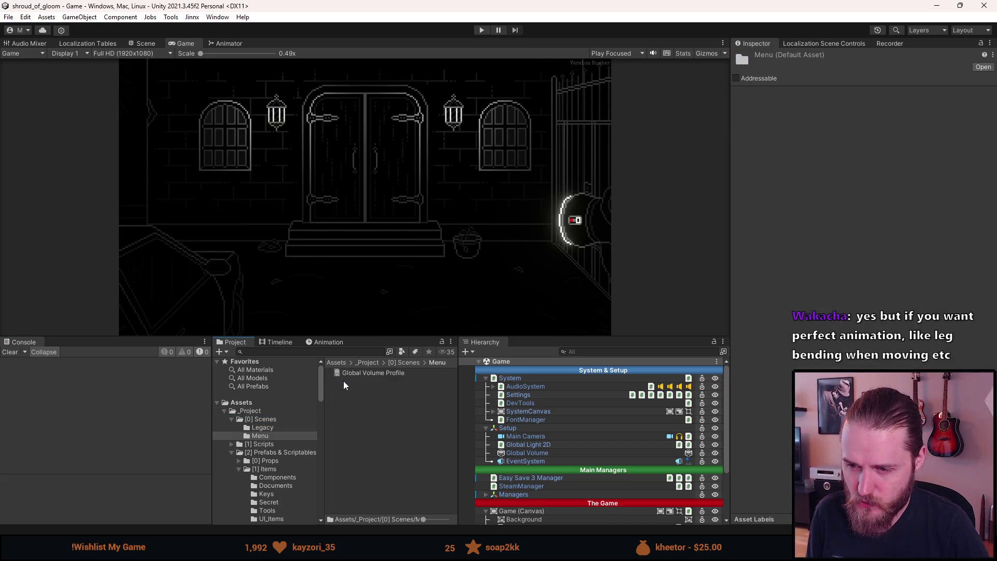
left_click(264, 419)
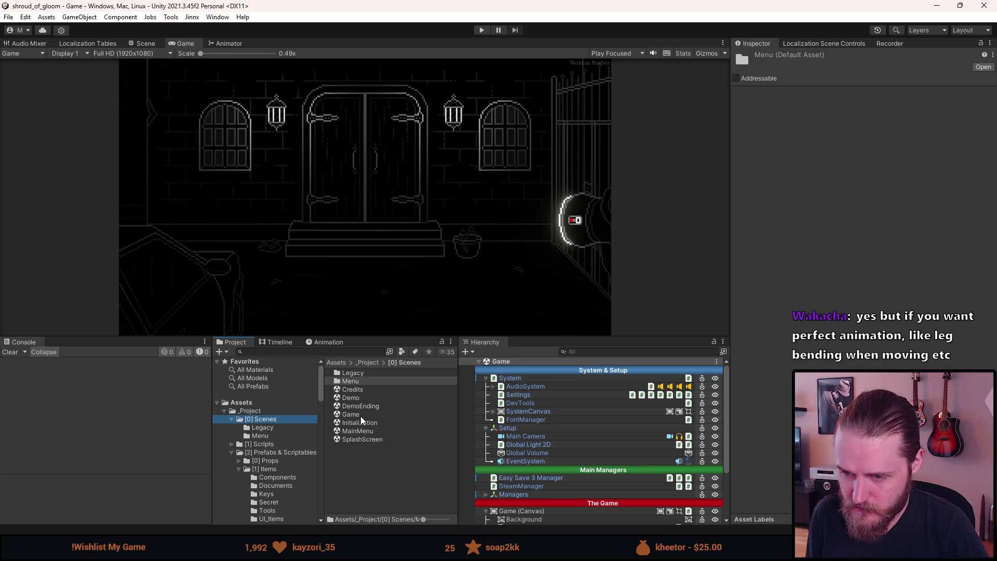
double_click(362, 431)
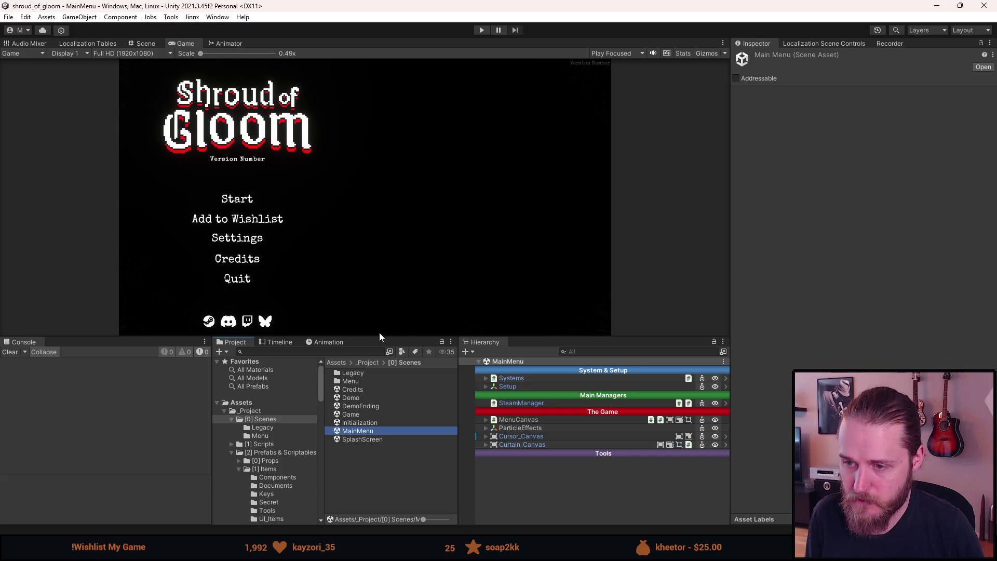
Enlarge the preview and frame the Press kit text in the Scene view
left_click_drag(381, 336, 381, 378)
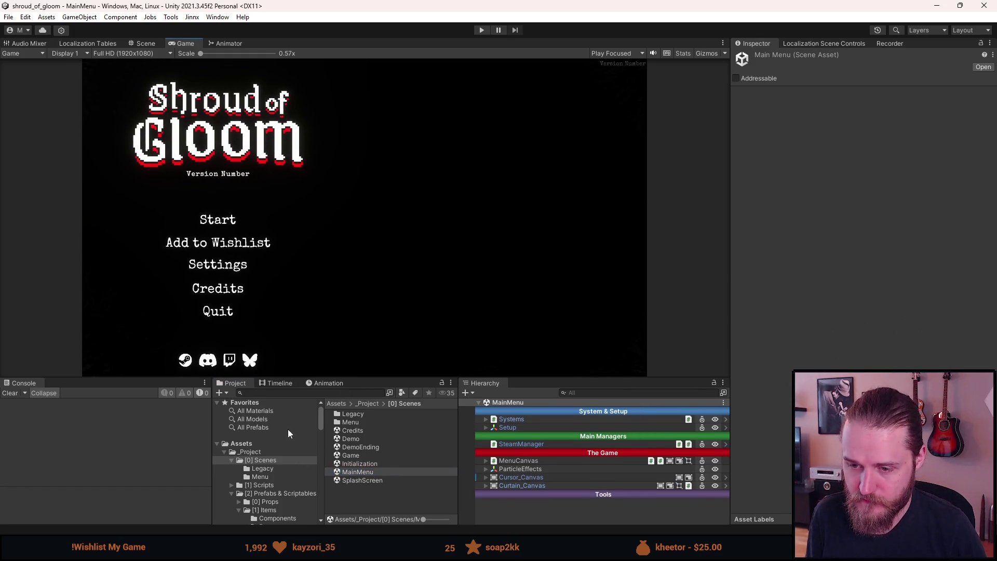
left_click(144, 43)
scroll(224, 305, "down", 2)
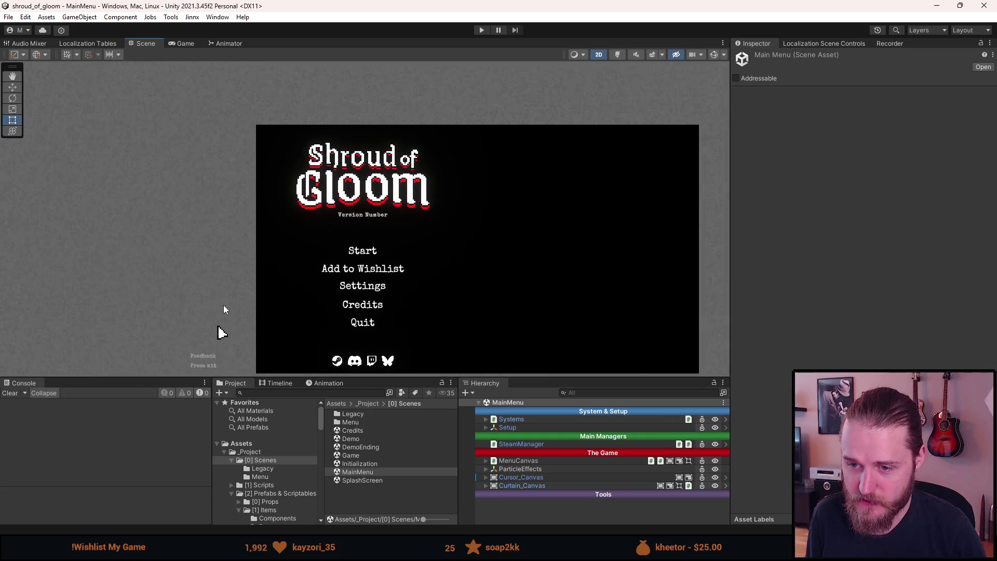
left_click_drag(195, 340, 264, 269)
scroll(264, 297, "up", 6)
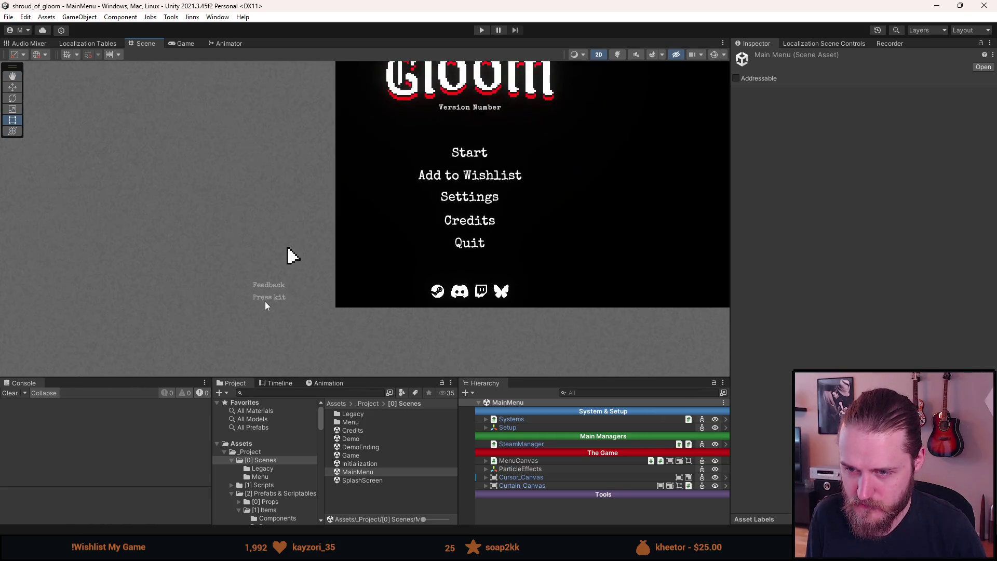
scroll(264, 295, "up", 4)
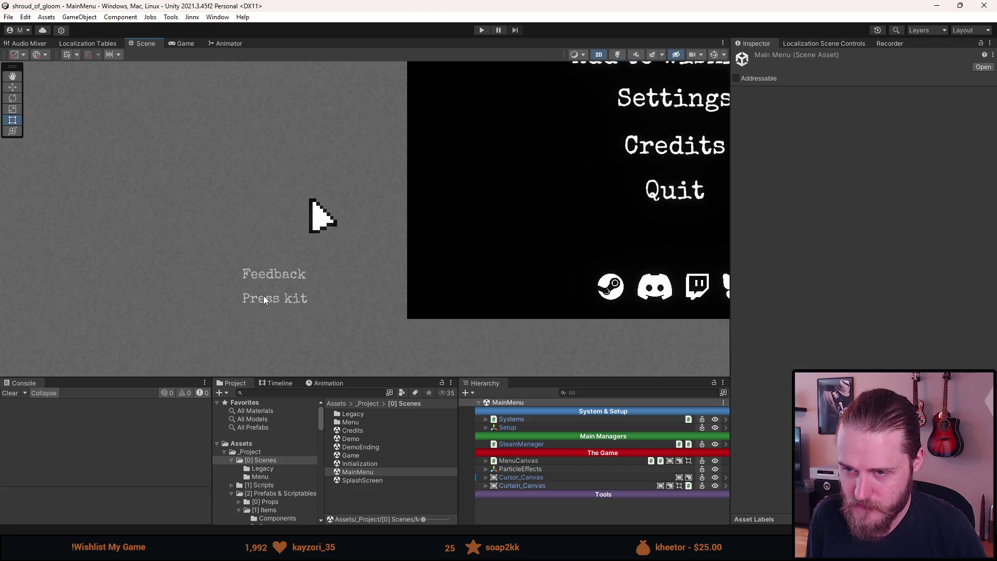
left_click_drag(266, 286, 292, 282)
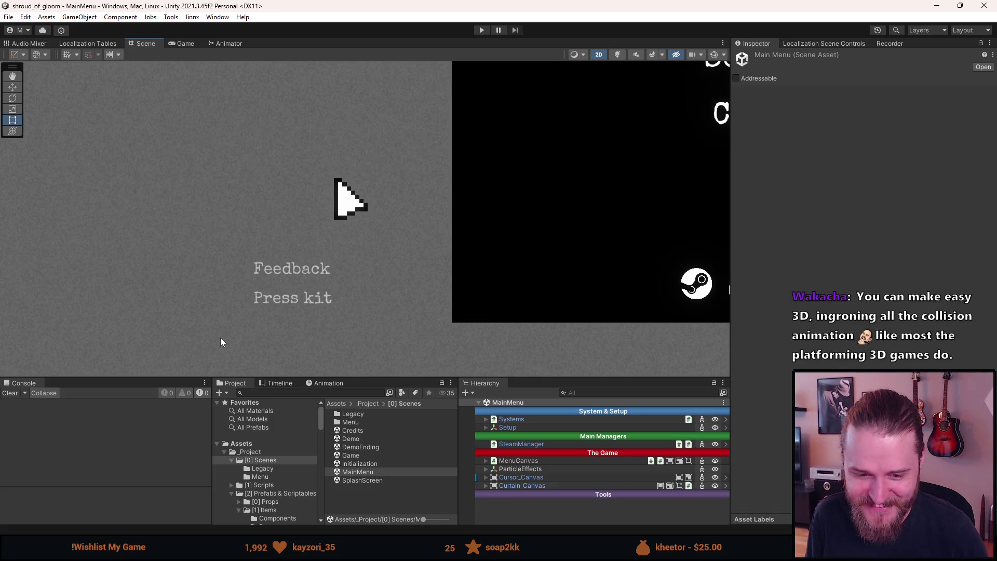
Expand MenuCanvas > Menu > MainMenu > Corner_Menu and select Press_Kit
left_click(486, 461)
left_click(494, 477)
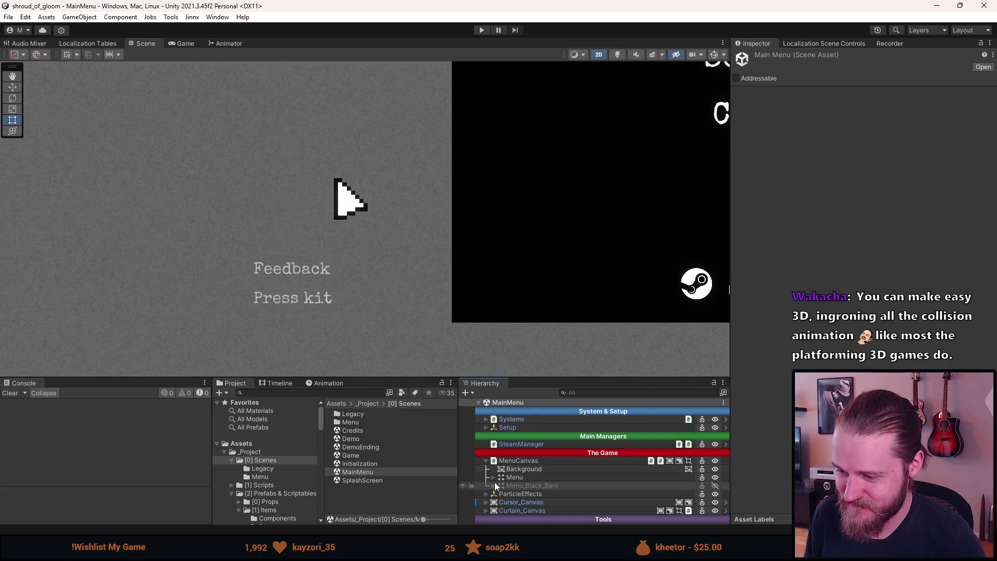
scroll(495, 484, "down", 2)
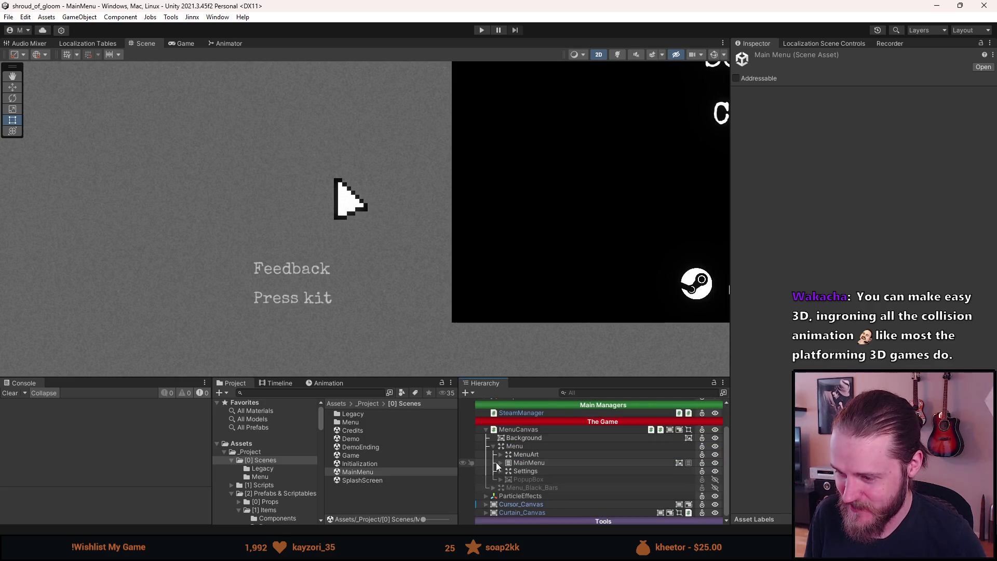
left_click(499, 465)
left_click(499, 464)
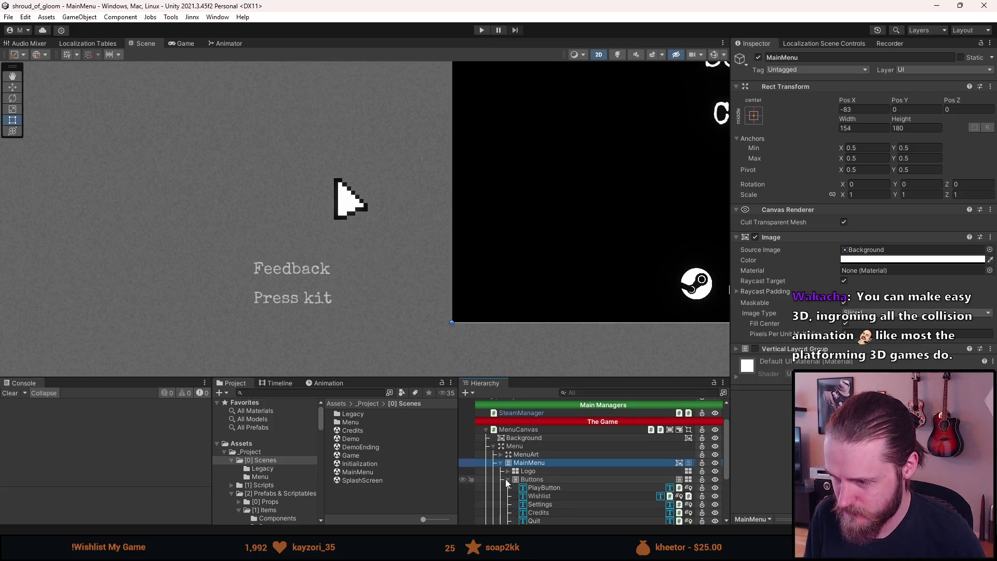
left_click(507, 487)
scroll(509, 488, "down", 2)
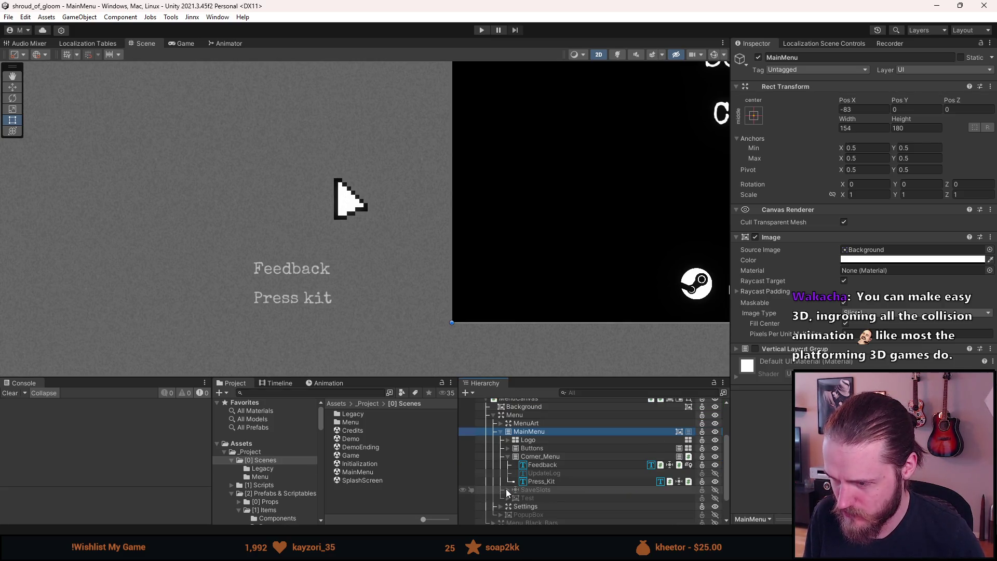
left_click(540, 481)
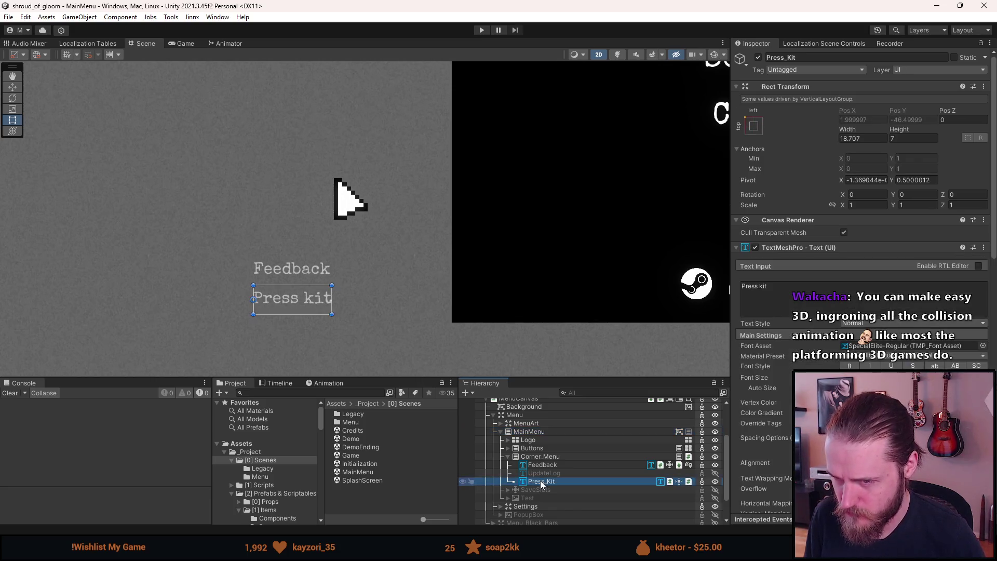
Make the Press kit text component localizable from its context menu
scroll(779, 383, "down", 3)
scroll(778, 384, "down", 10)
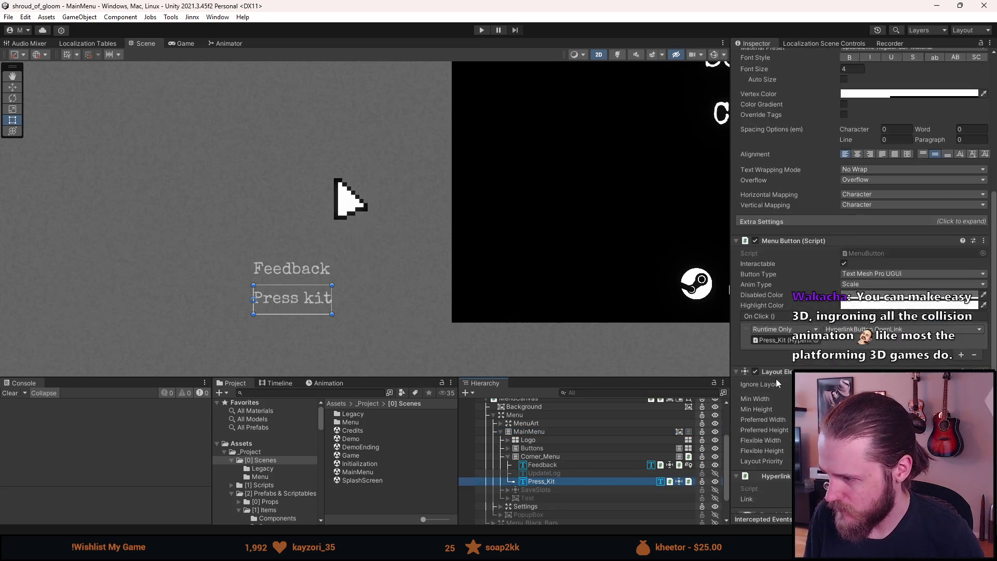
scroll(778, 384, "up", 15)
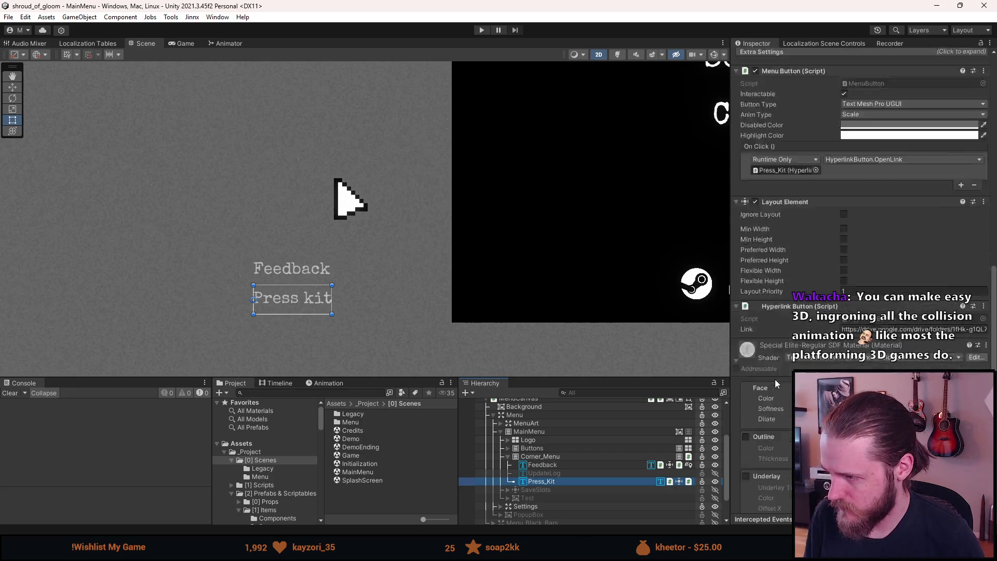
right_click(801, 248)
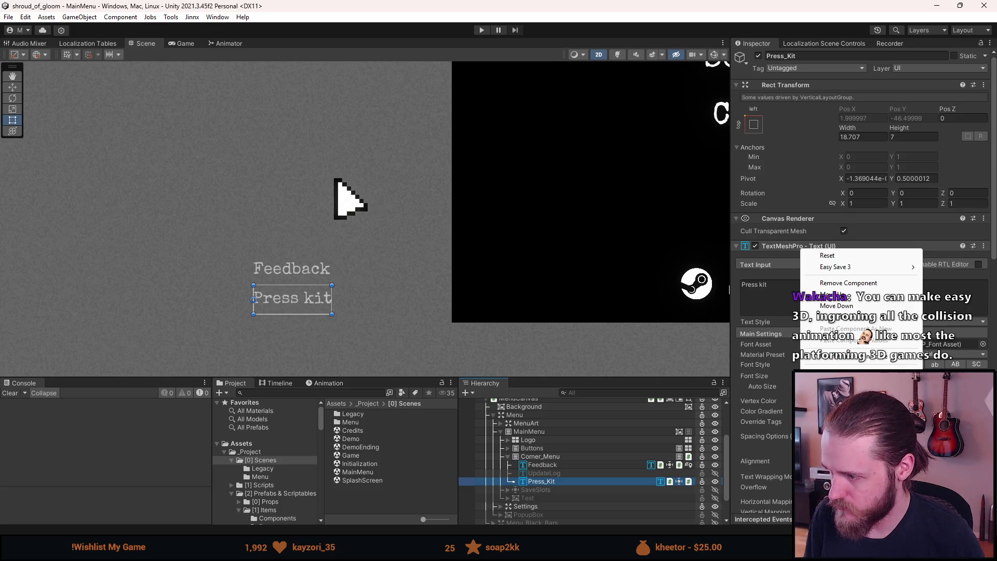
left_click(836, 305)
Search 'press' and link the MENU_PRESS_KIT string table entry
scroll(862, 208, "down", 15)
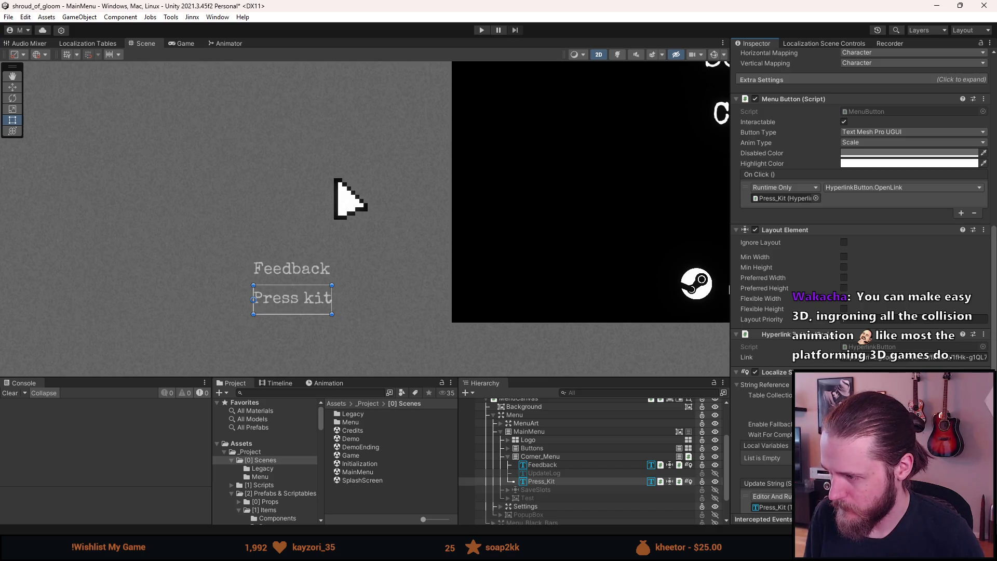
left_click(882, 385)
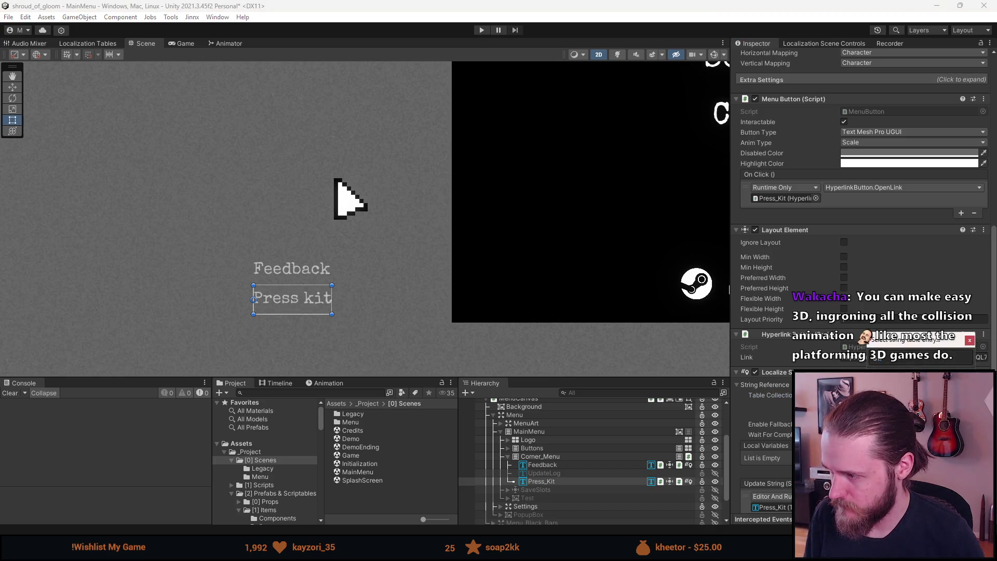
type("press")
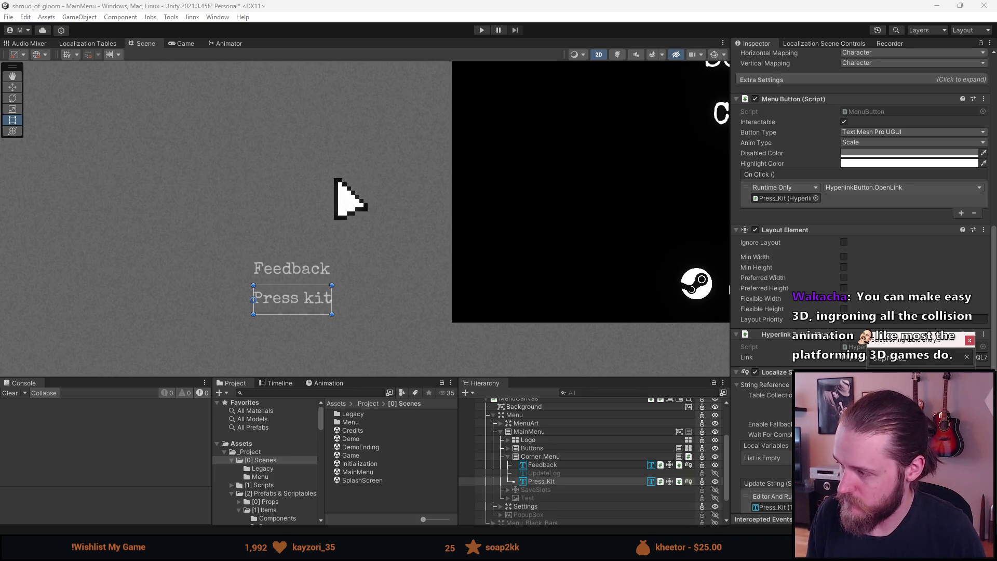
key("Return")
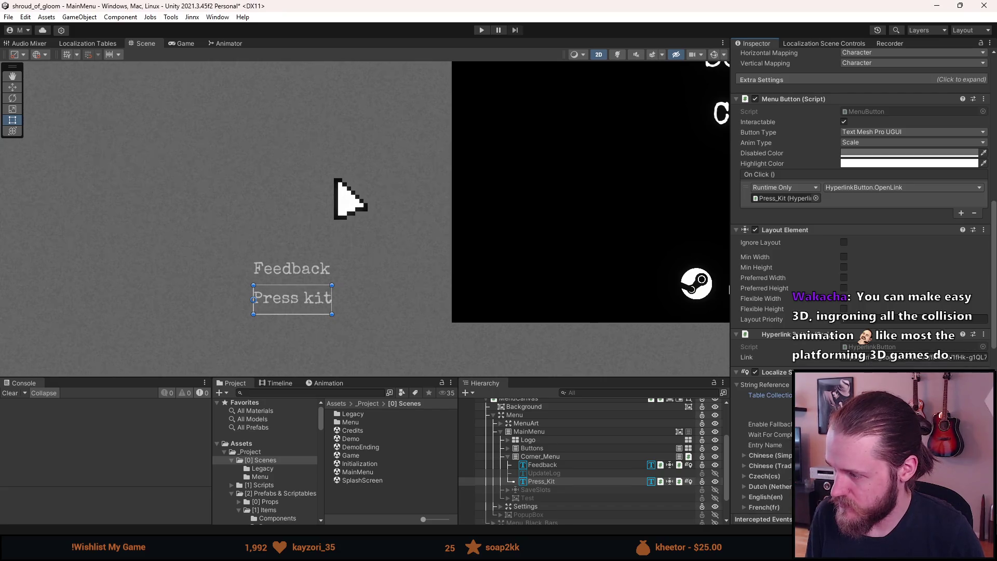
Review the Press_Kit Inspector settings and save the MainMenu scene with Ctrl+S
scroll(862, 207, "down", 5)
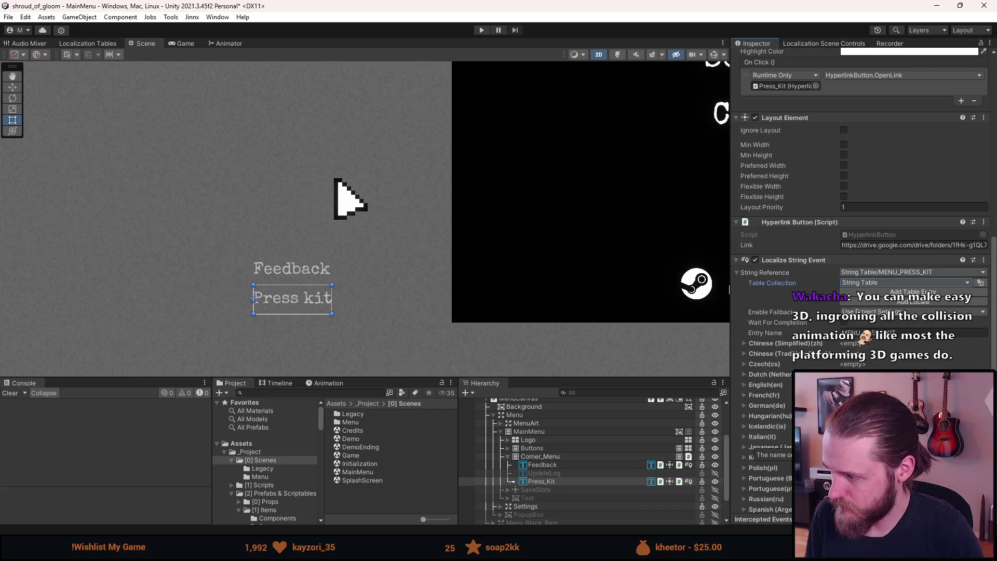
scroll(862, 208, "down", 5)
scroll(862, 208, "up", 15)
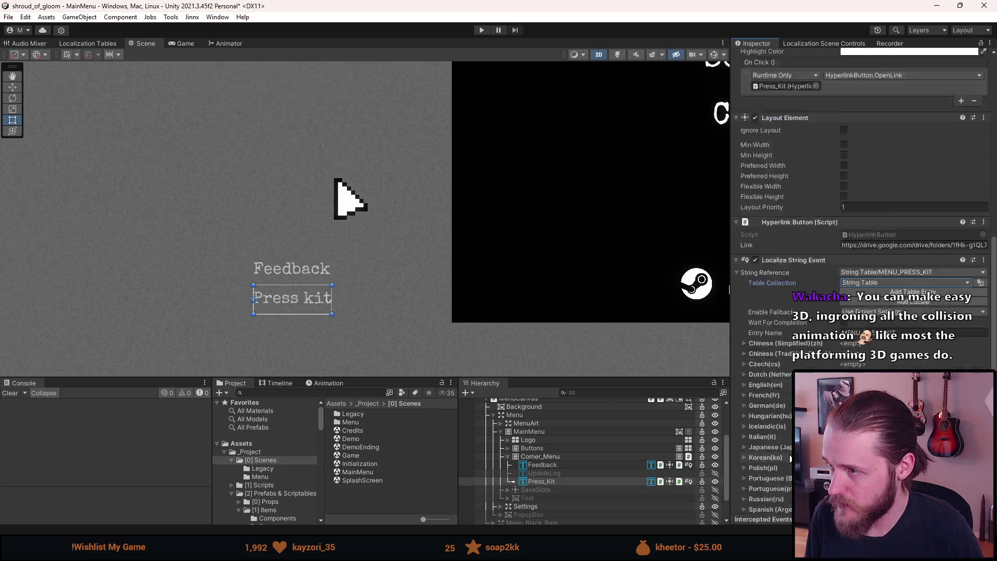
scroll(862, 208, "up", 1)
key("ctrl+s")
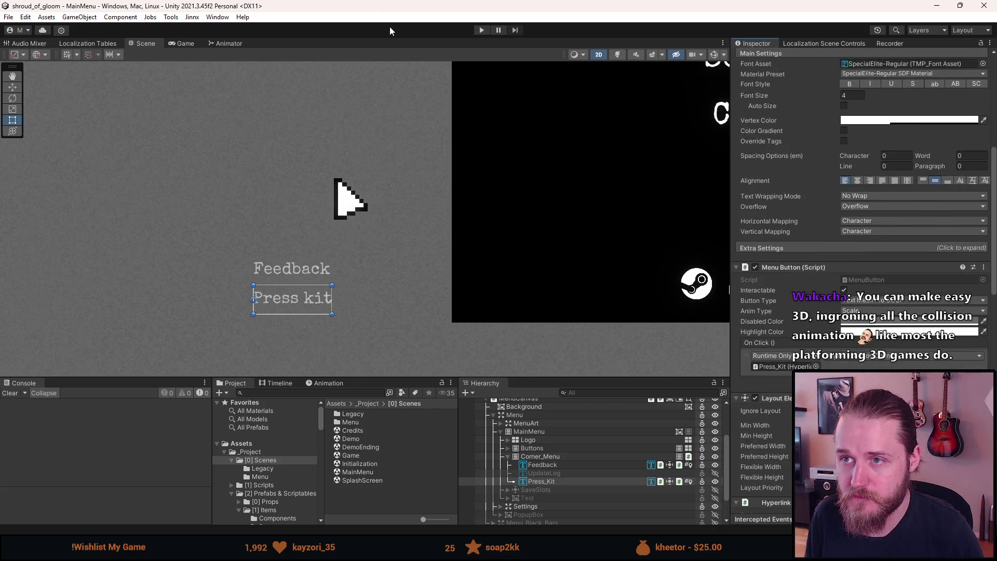
Enter Play mode and switch the game language to Japanese via Ustawienia > Język
left_click(482, 29)
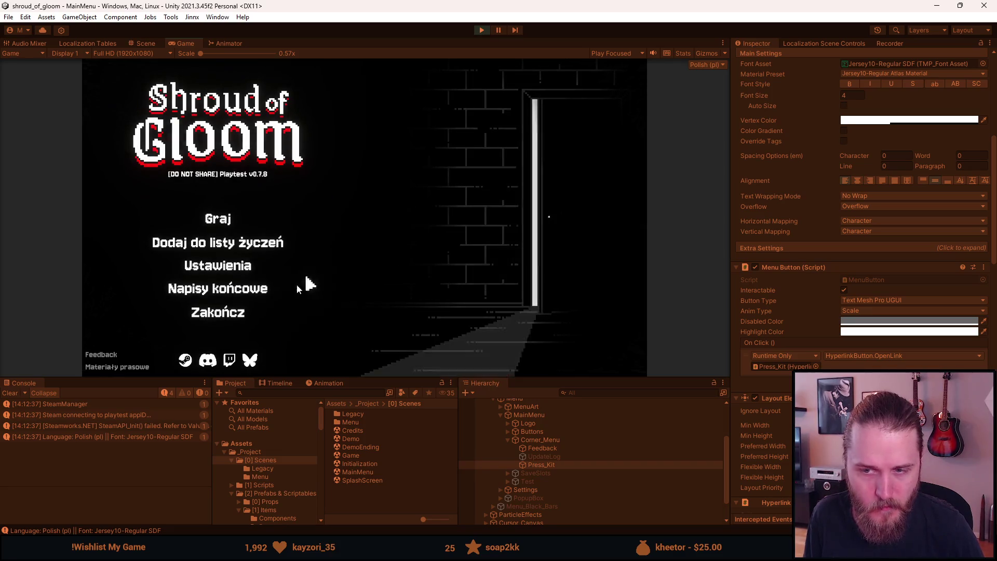
left_click_drag(383, 379, 365, 436)
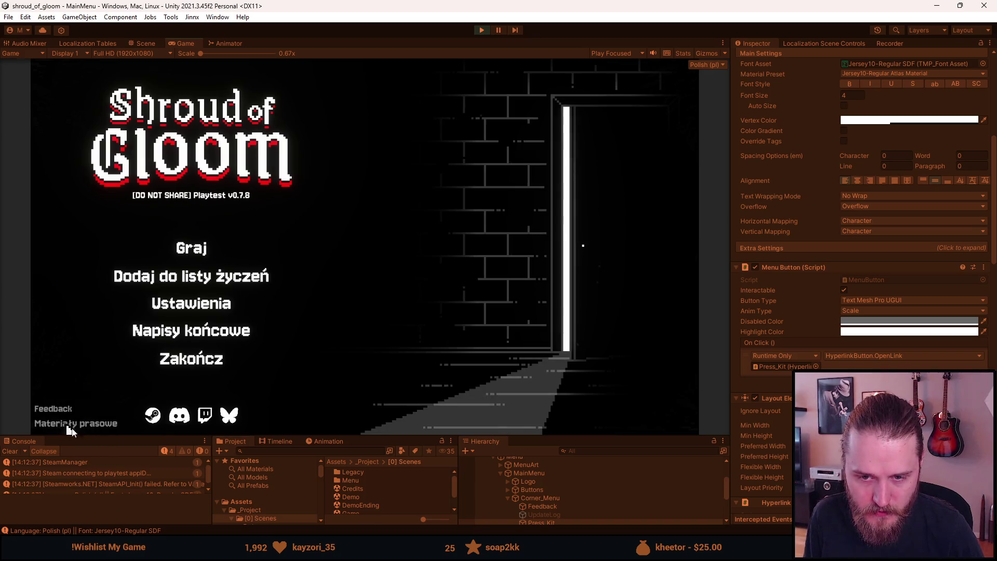
left_click(204, 305)
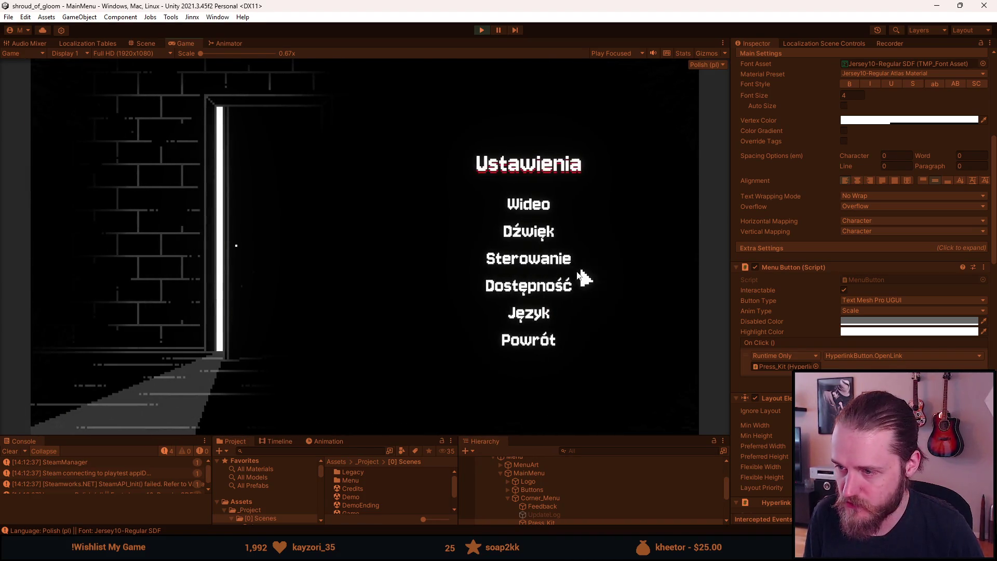
left_click(534, 300)
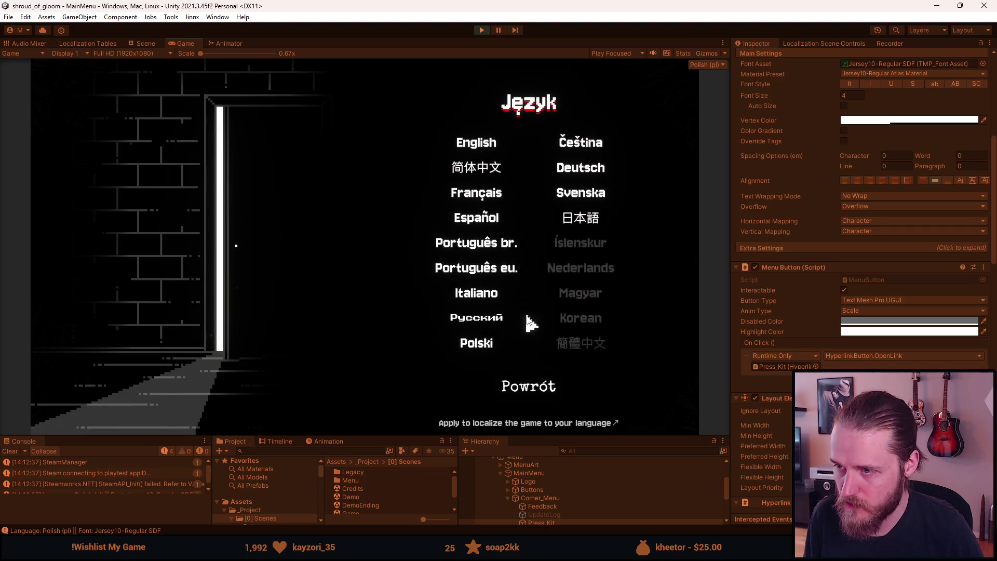
left_click(576, 216)
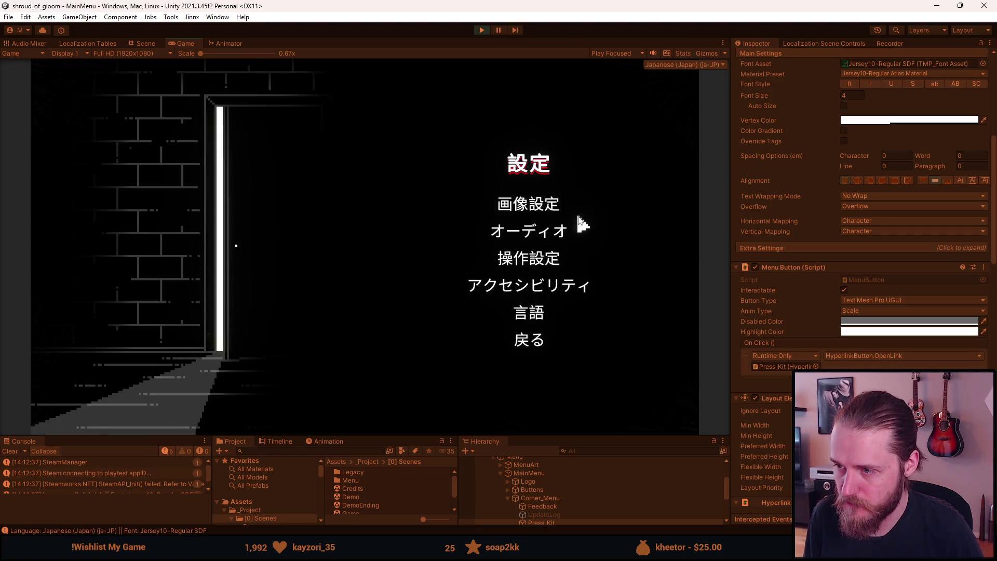
left_click(524, 339)
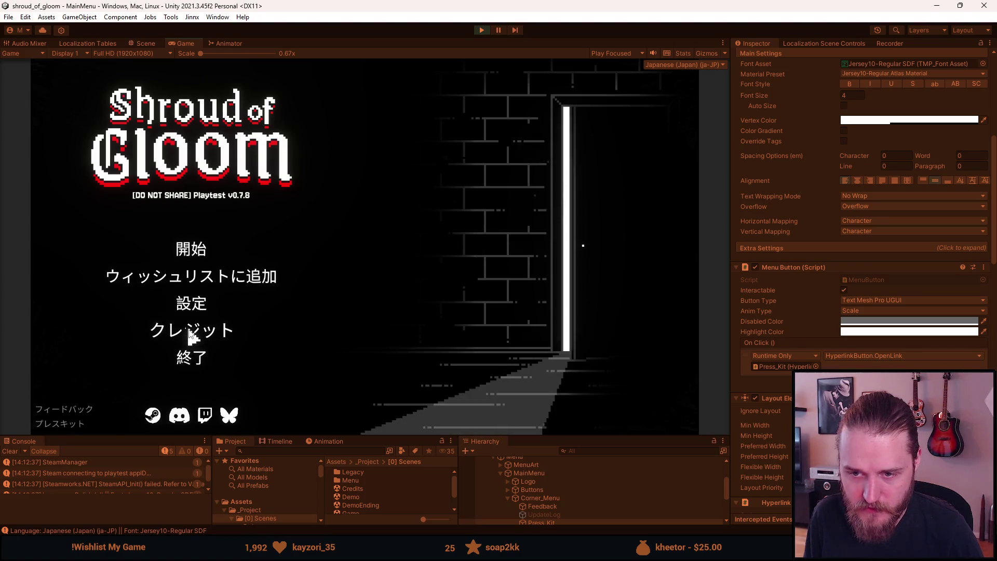
Check the maximized Japanese menus, switch back to Polski, reopen Ustawienia, and stop playing
double_click(190, 44)
left_click(284, 367)
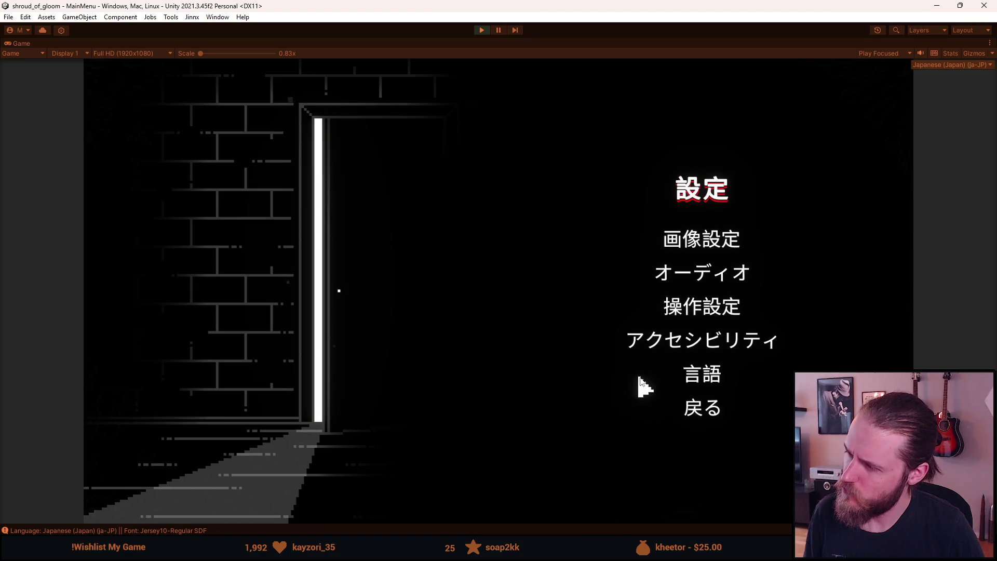
left_click(701, 381)
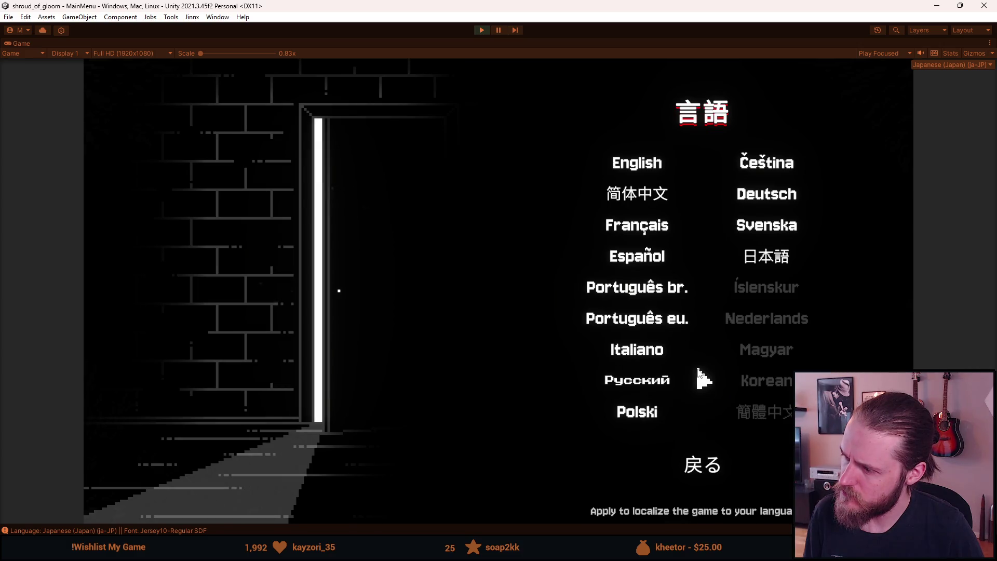
left_click(699, 465)
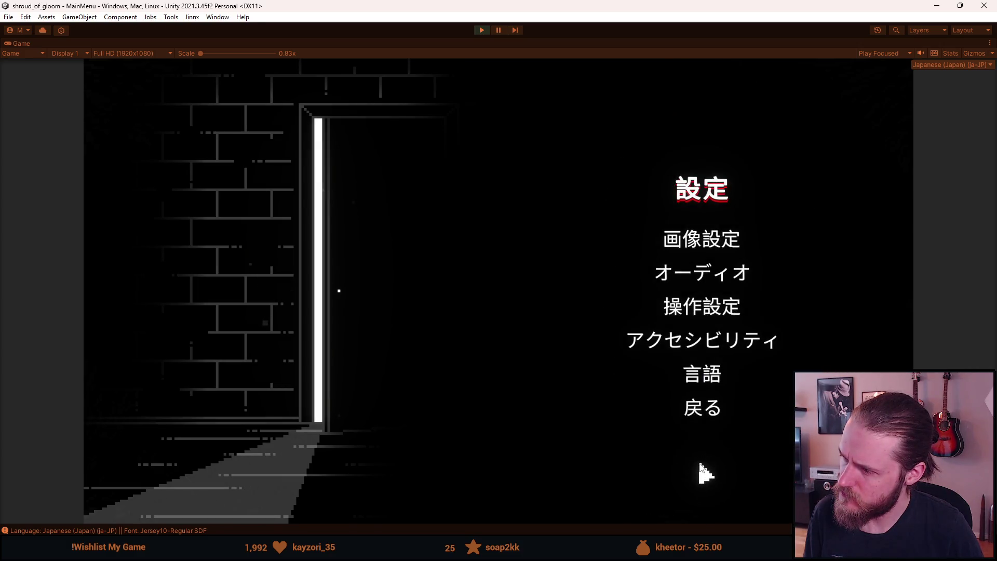
left_click(711, 384)
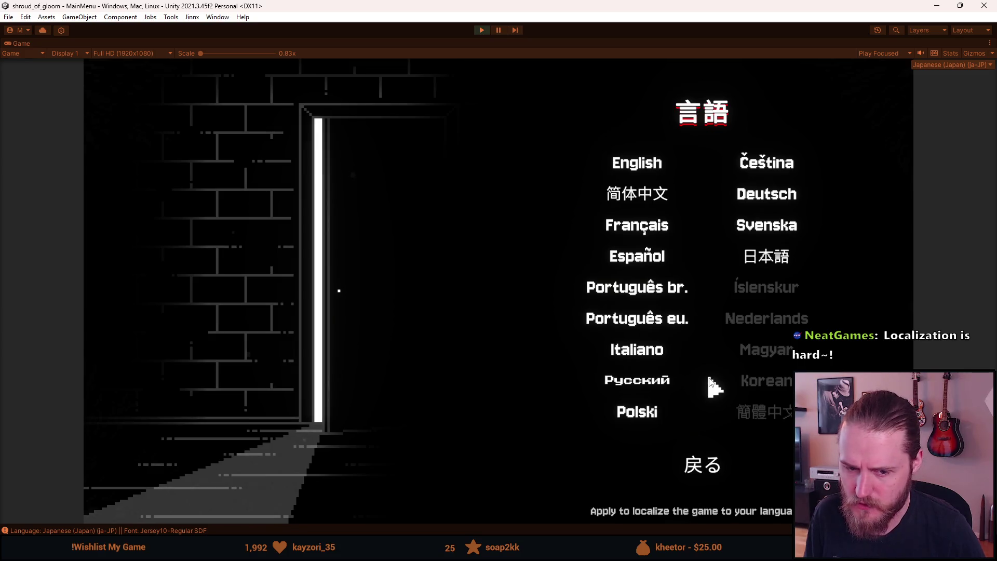
left_click(653, 418)
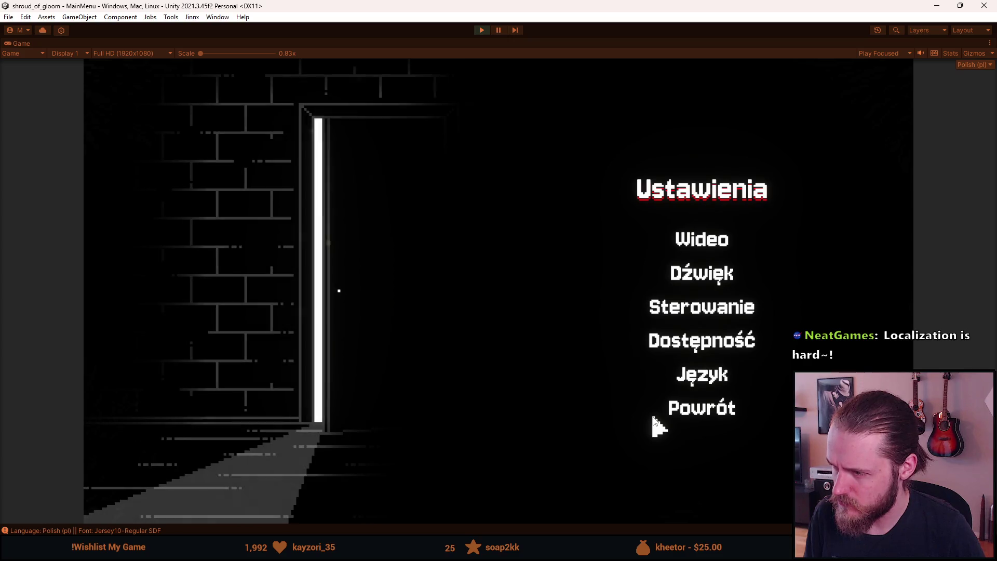
left_click(698, 410)
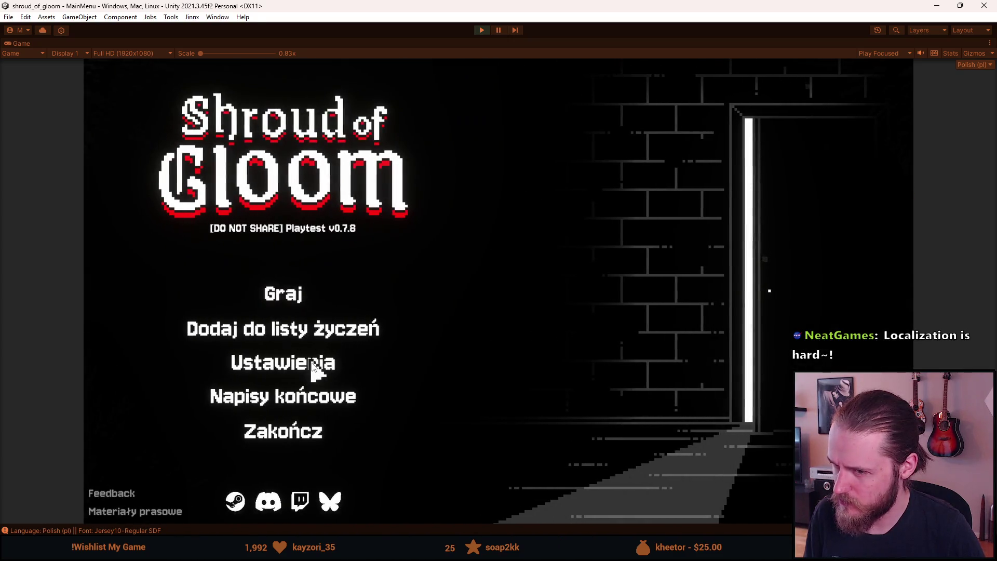
left_click(312, 367)
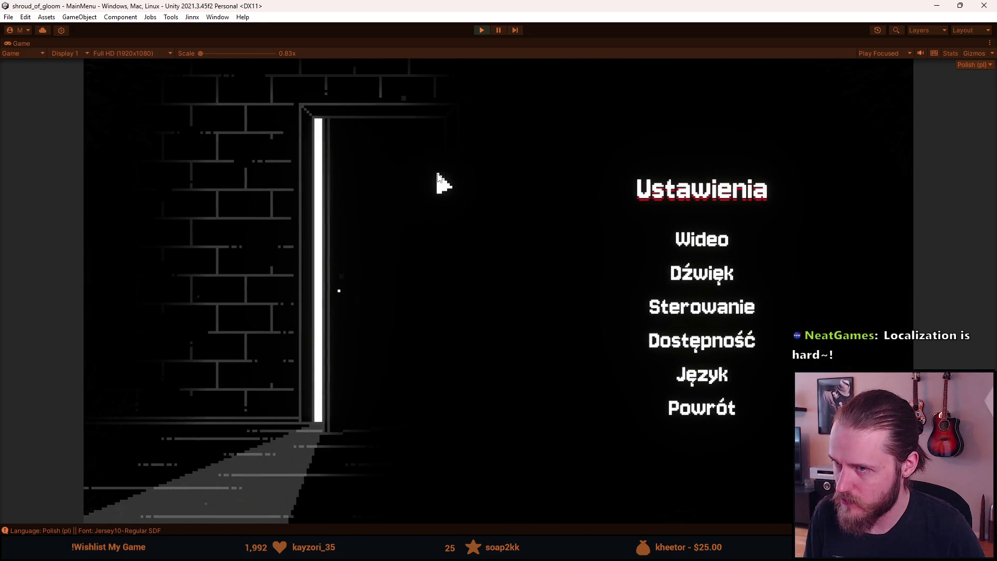
left_click(485, 29)
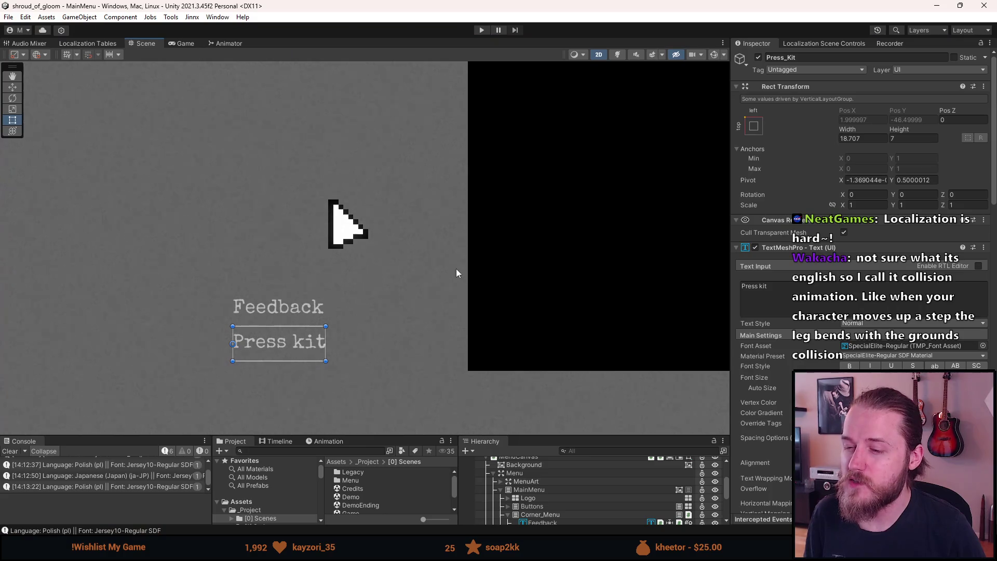
Open the Game scene from the Scenes folder and frame its UI (Canvas) object
left_click_drag(416, 436, 402, 357)
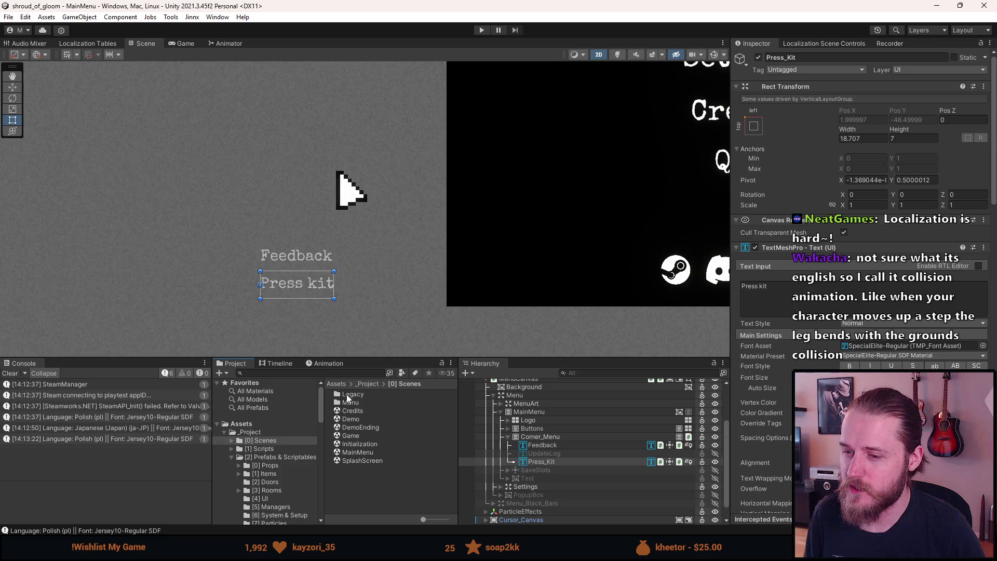
left_click(354, 438)
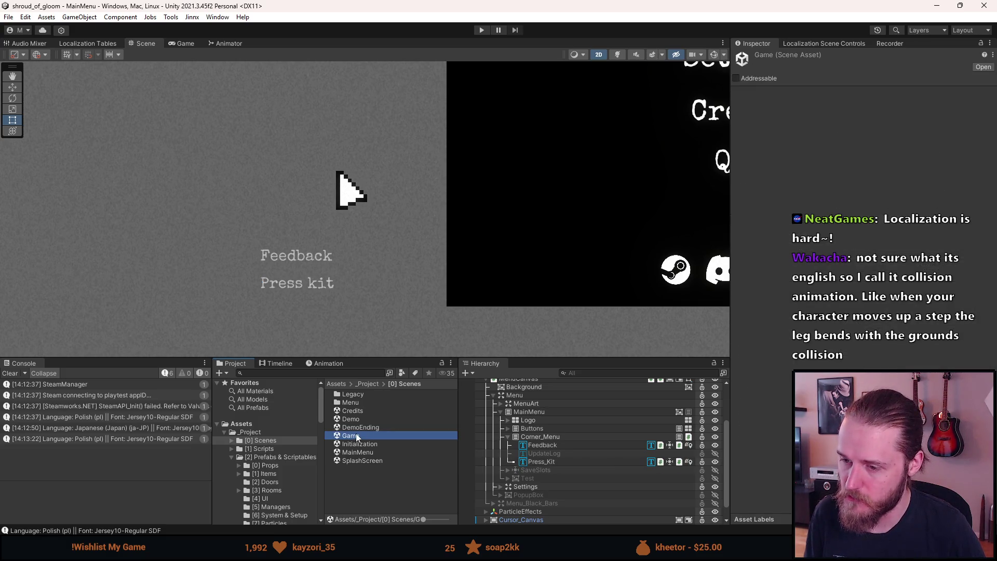
double_click(358, 437)
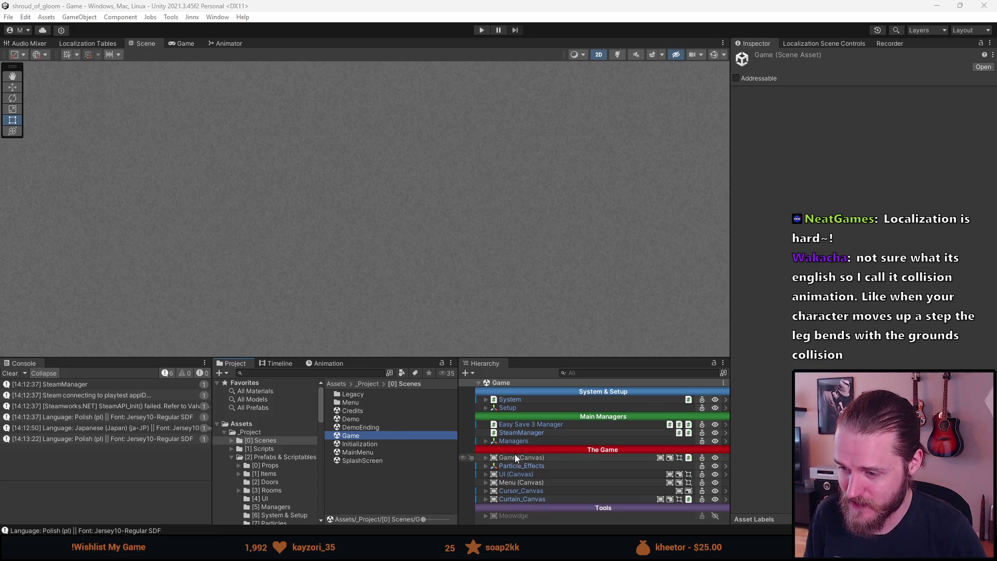
double_click(506, 474)
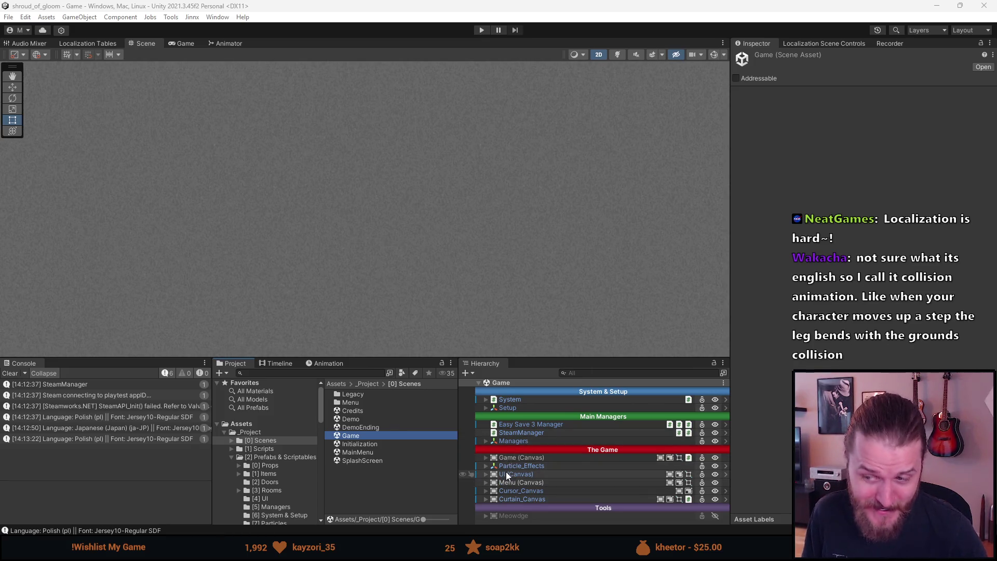
scroll(370, 198, "up", 4)
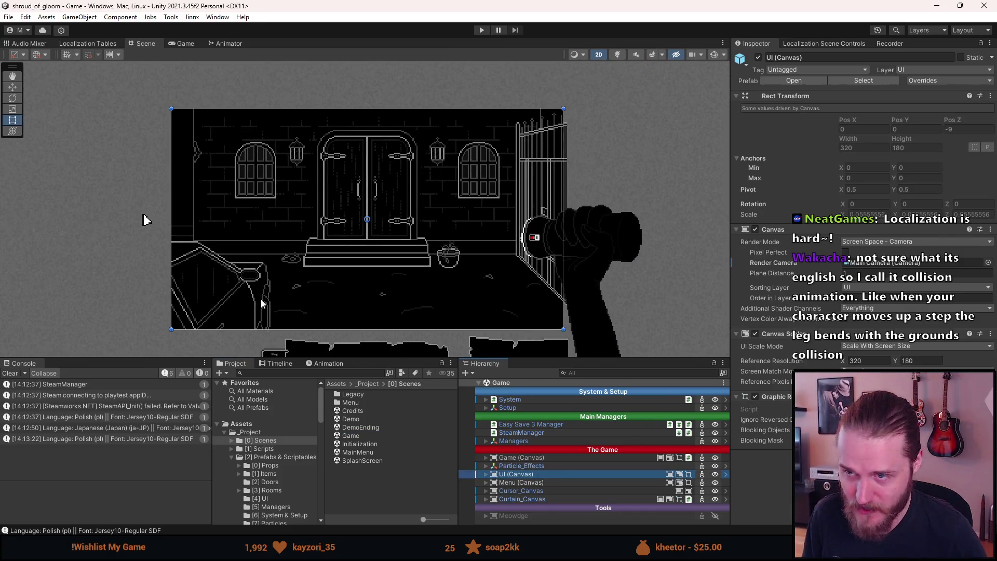
Zoom the Scene view onto the canvas's main floor room and clear the Console
scroll(145, 218, "down", 1)
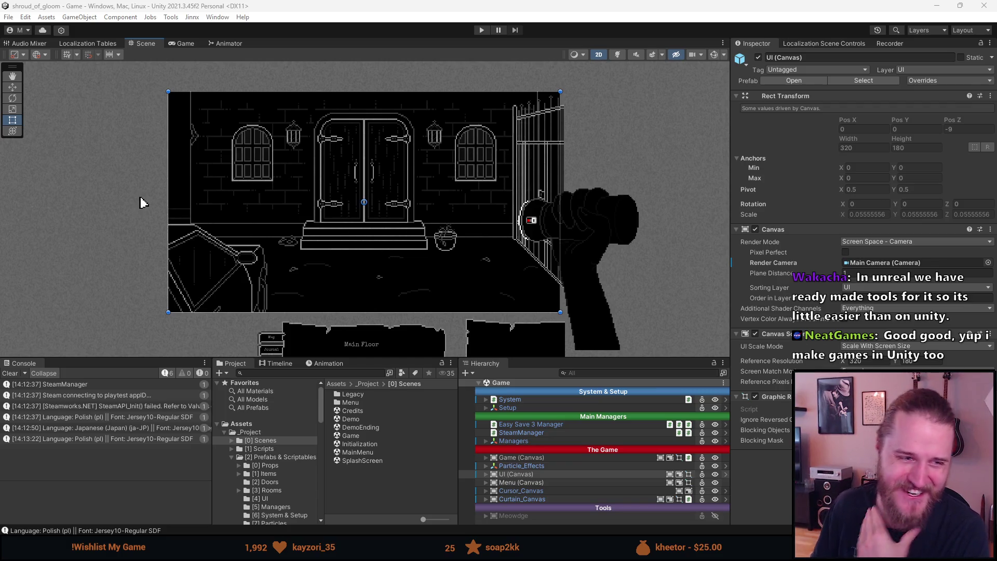
left_click(10, 374)
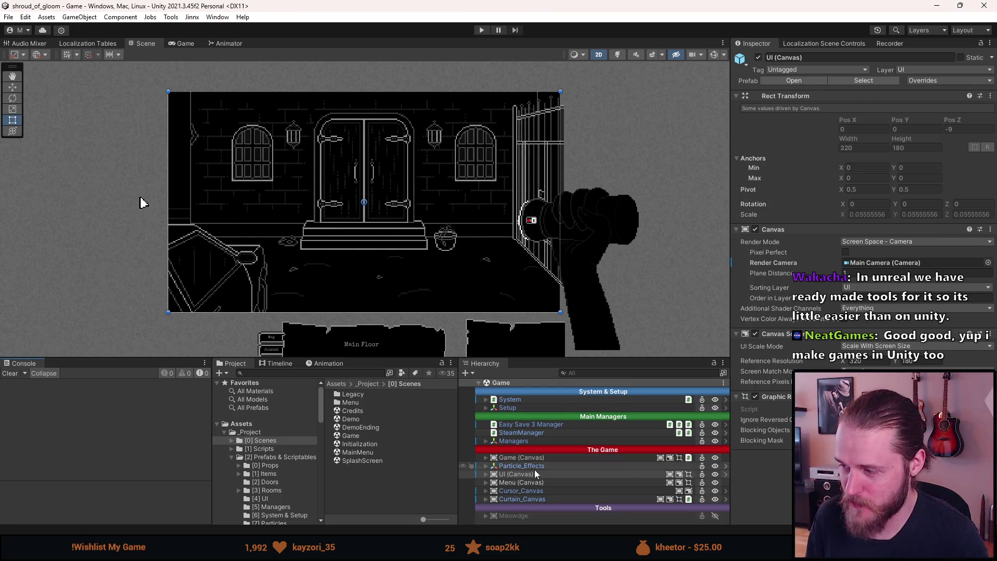
Select FontManager under Setup > System and apply its Fonts to the 'Systems' prefab
left_click(486, 474)
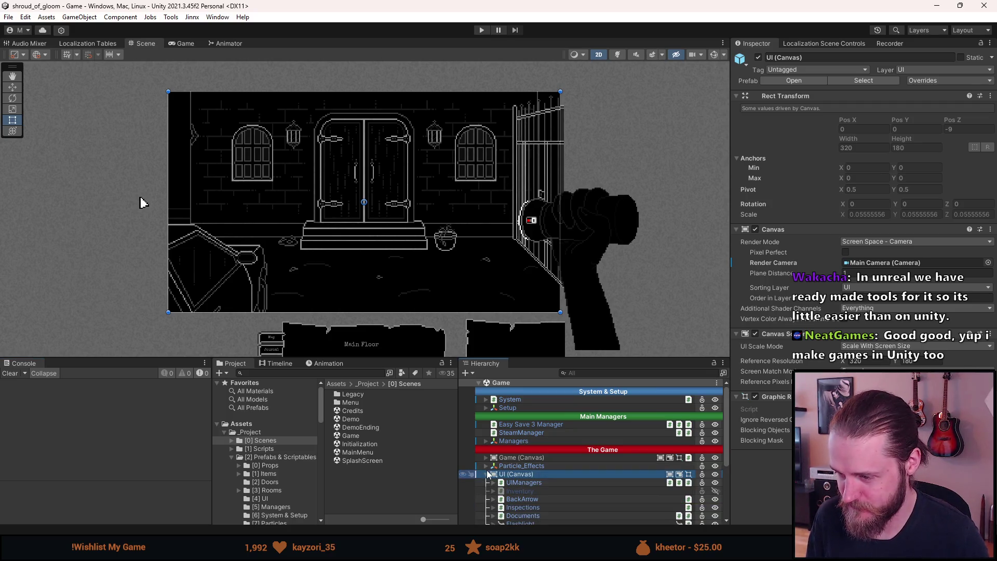
left_click(486, 474)
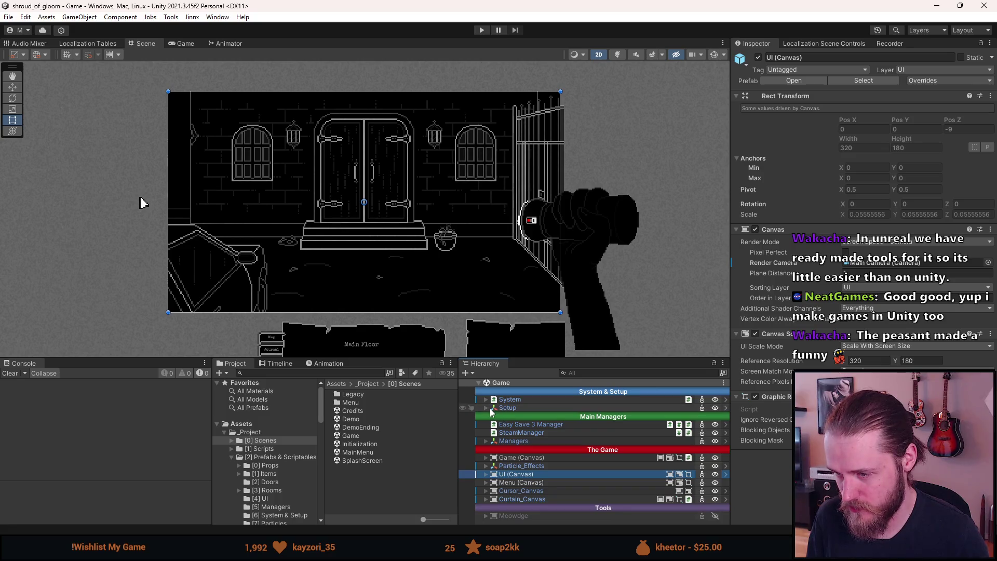
left_click(489, 409)
left_click(487, 409)
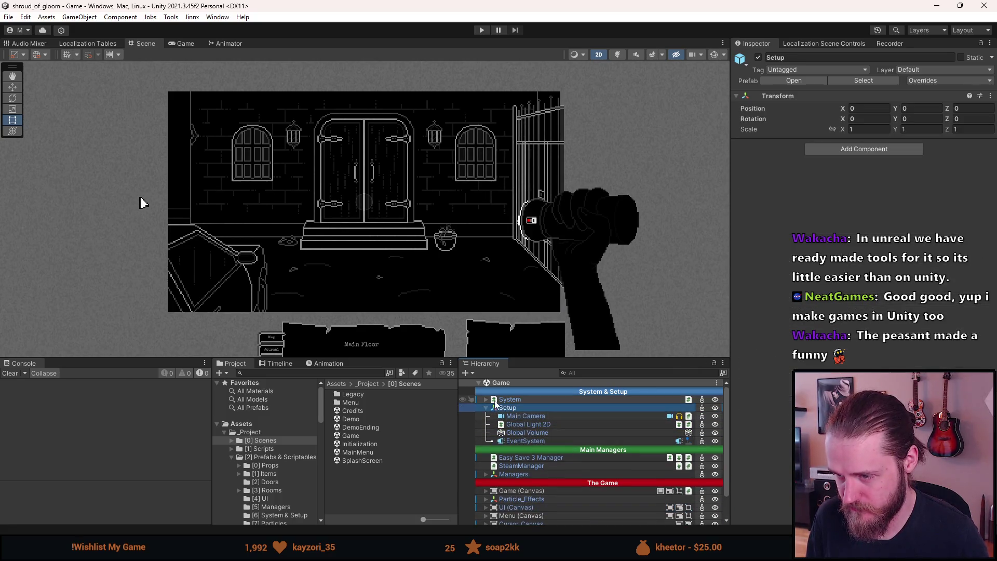
left_click(485, 399)
left_click(517, 441)
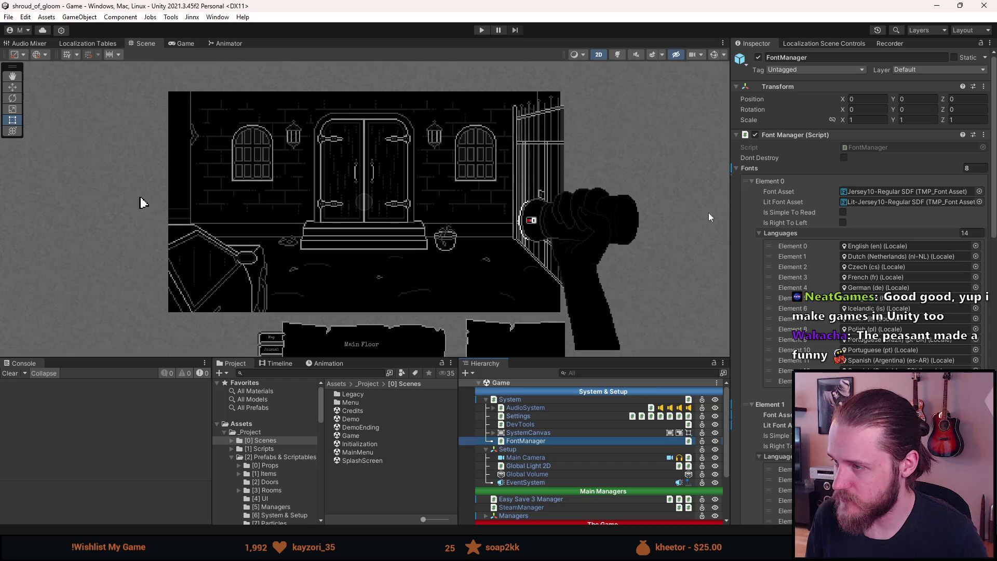
right_click(752, 169)
left_click(785, 184)
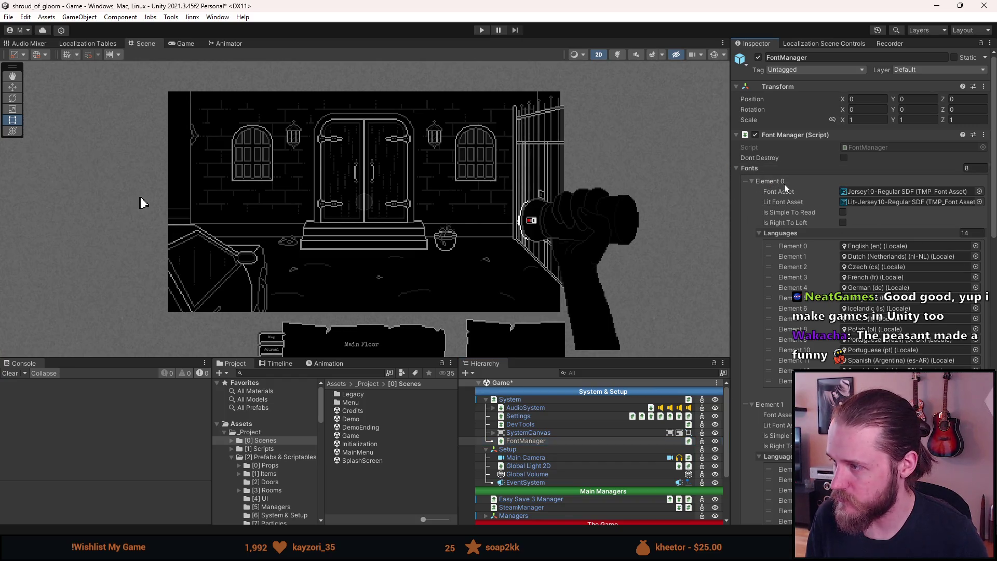
Save the Game scene with Ctrl+S and reopen the MainMenu scene
key("ctrl+s")
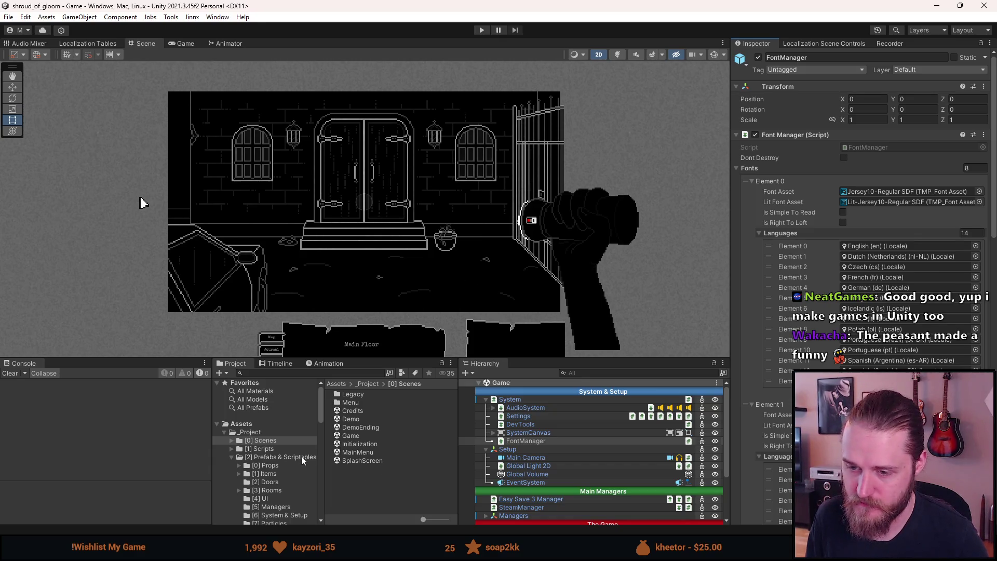
left_click(351, 436)
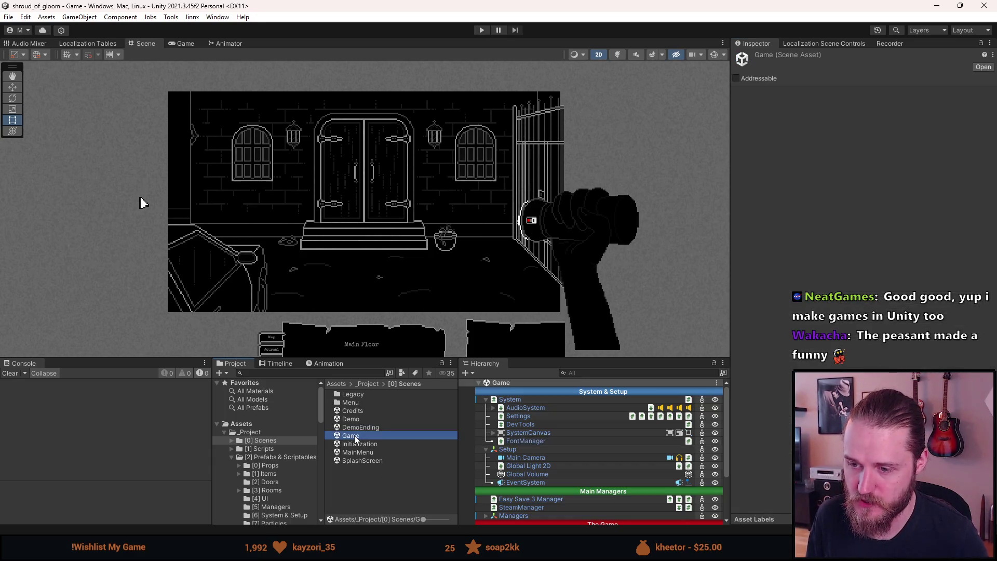
double_click(356, 453)
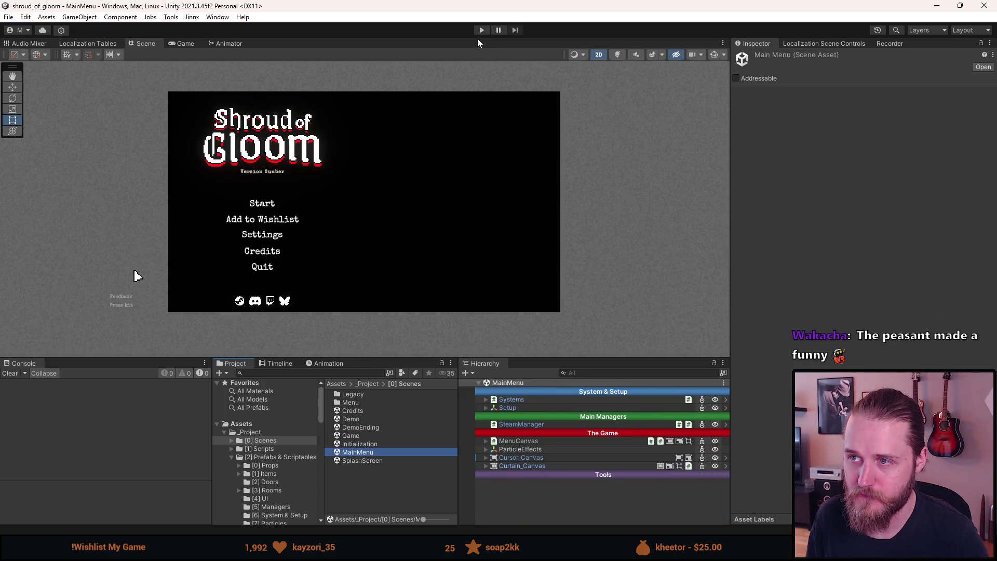
Enter Play mode, turn off Prostsze czcionki, and switch the language to Japanese
left_click(480, 30)
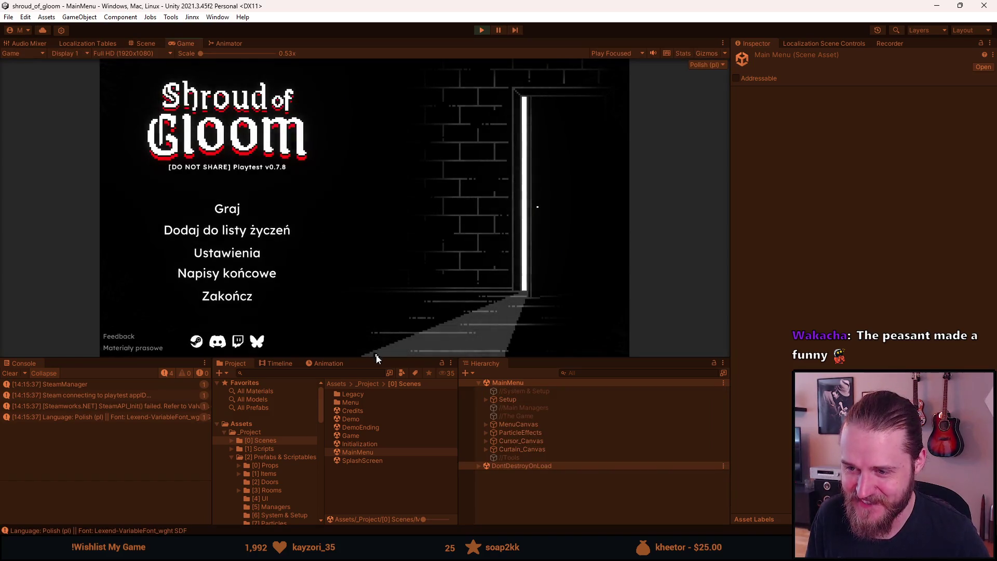
left_click_drag(374, 358, 332, 519)
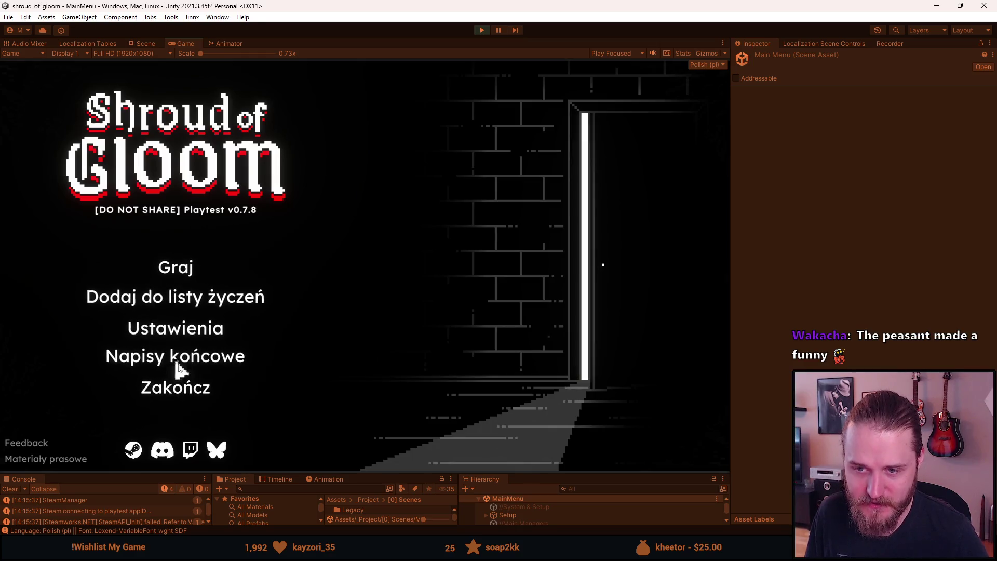
left_click(185, 338)
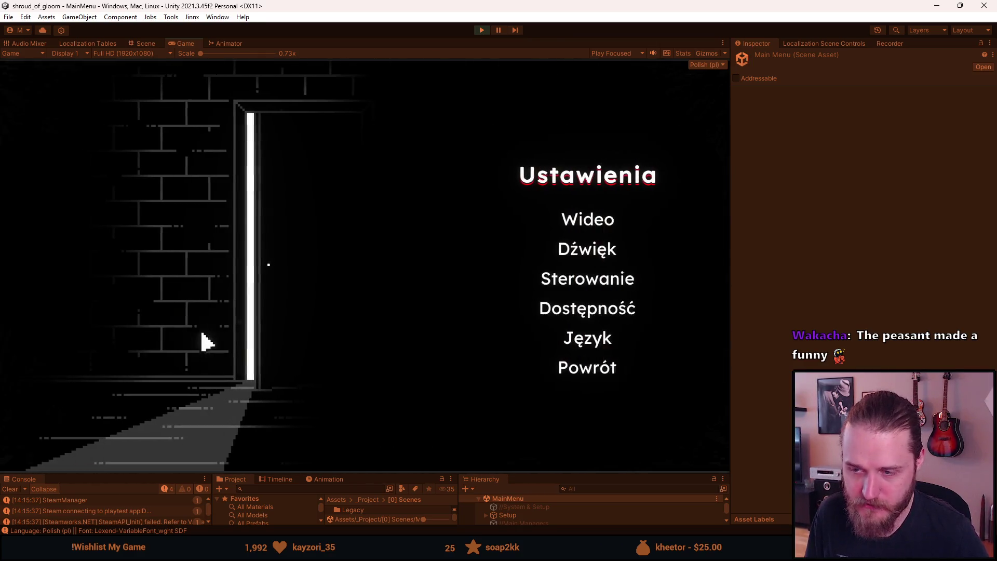
left_click(544, 314)
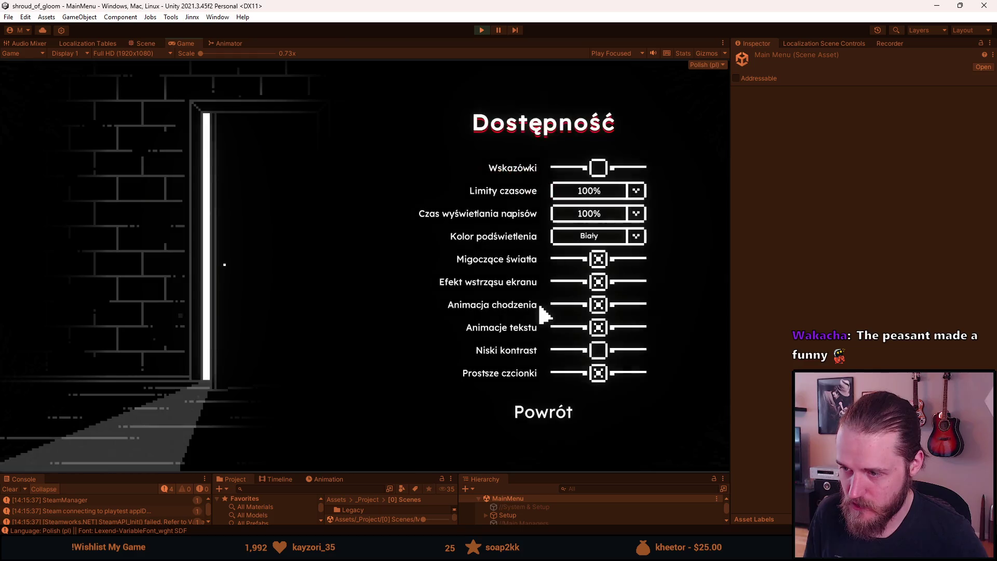
left_click(601, 381)
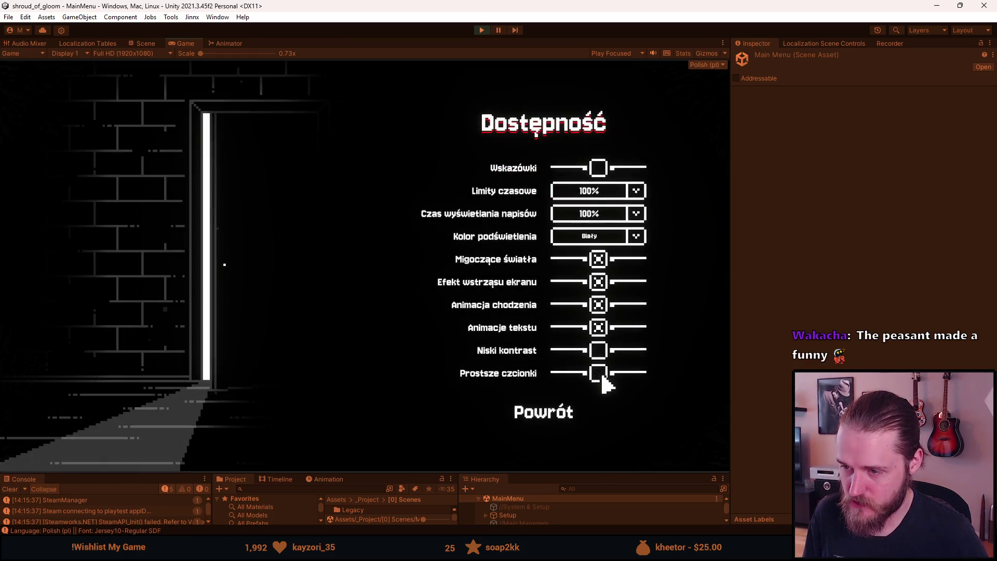
left_click(541, 415)
left_click(556, 340)
left_click(604, 233)
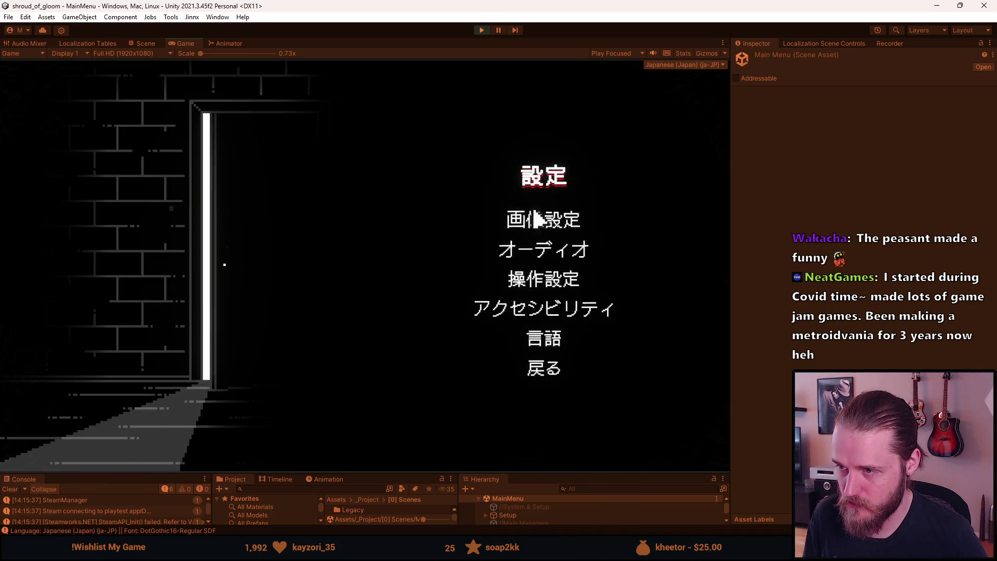
left_click(545, 369)
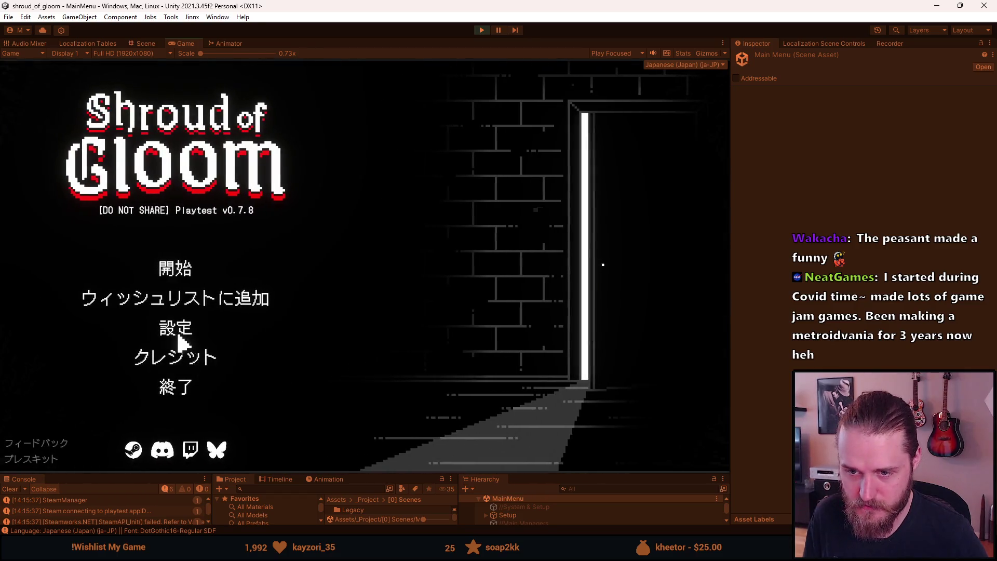
Turn the simple fonts option back on in the Japanese accessibility settings
left_click(176, 334)
left_click(539, 310)
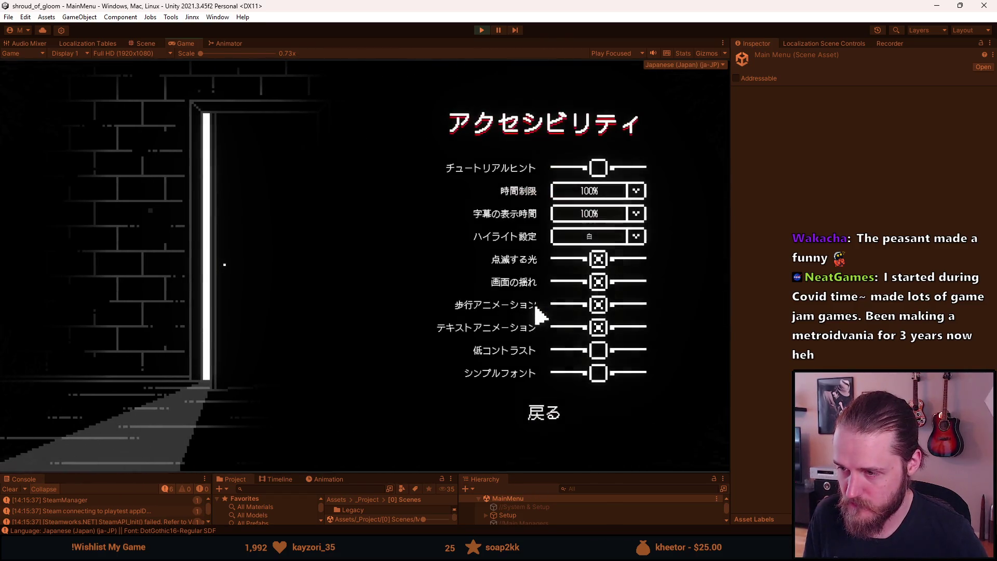
left_click(597, 374)
left_click(543, 415)
left_click(551, 366)
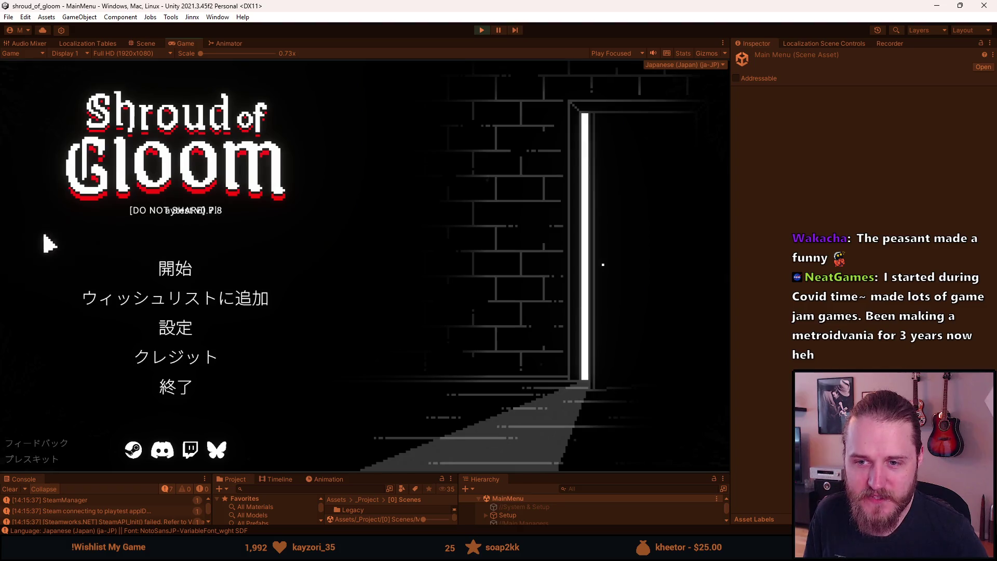
Erase the slot 2 save and start a new game in it
left_click(177, 265)
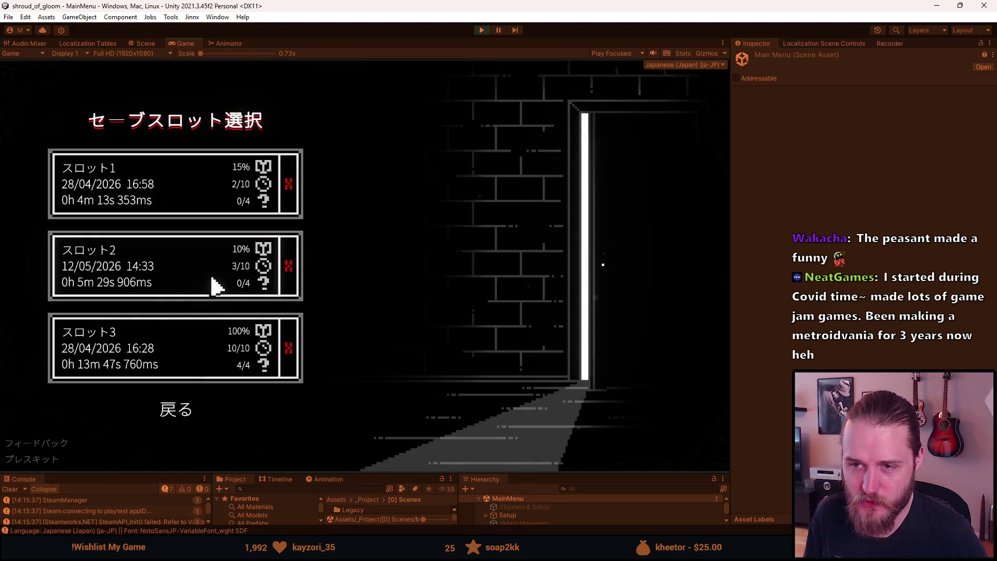
left_click(289, 266)
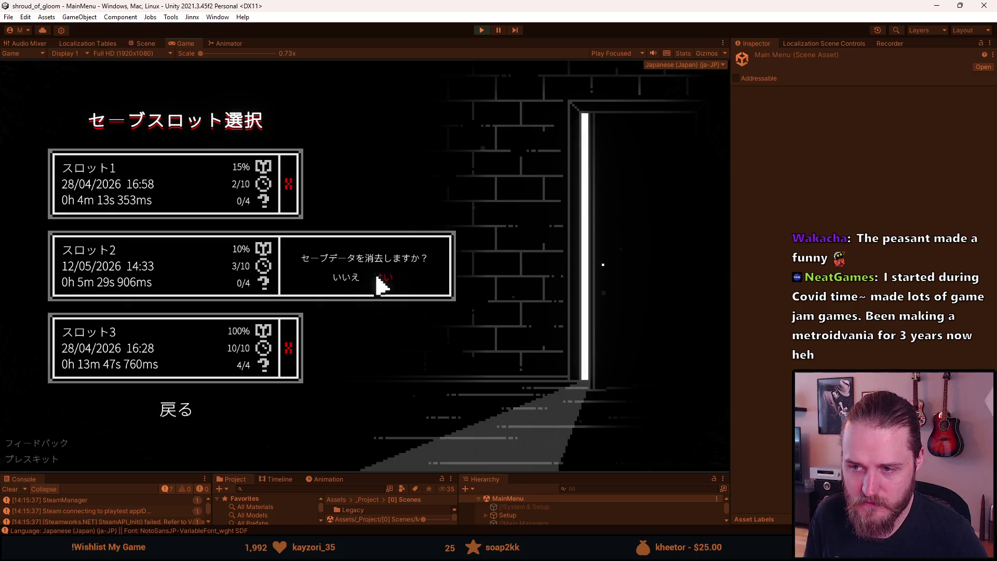
left_click(378, 282)
left_click(222, 274)
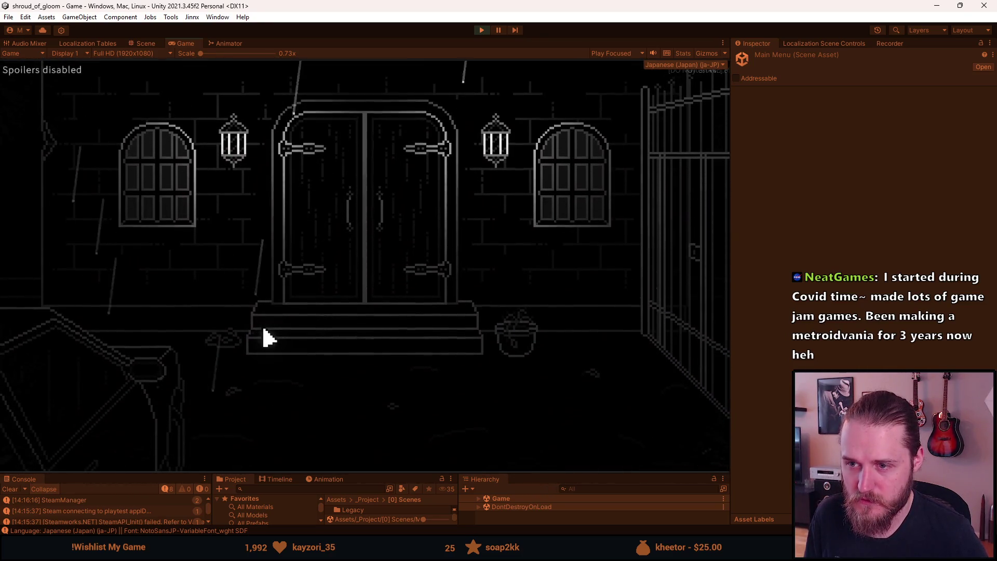
Test the pause menu and F1 developer tools, open the inventory, then switch to Scene view
key("Escape")
key("Escape")
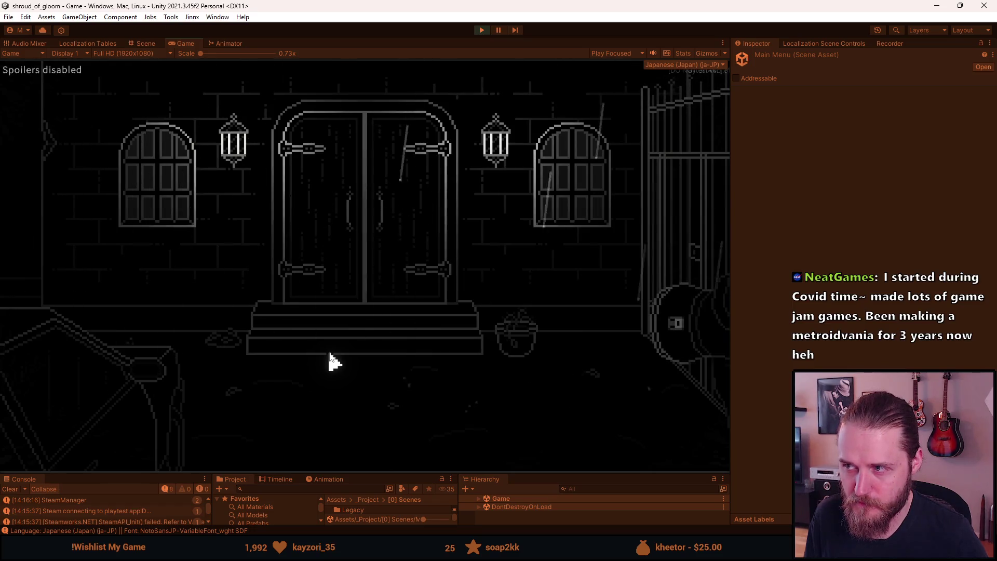
key("Escape")
key("Escape")
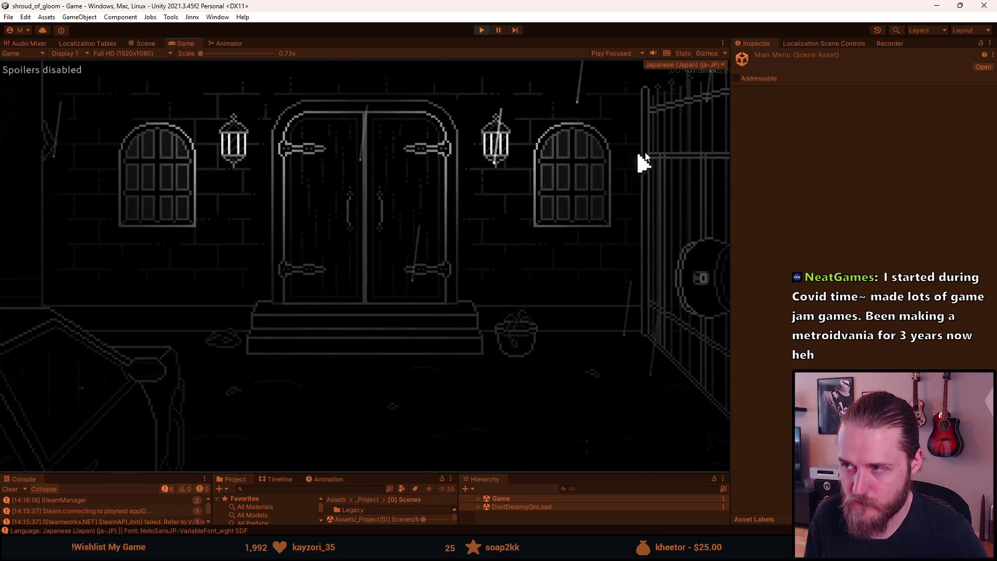
key("Escape")
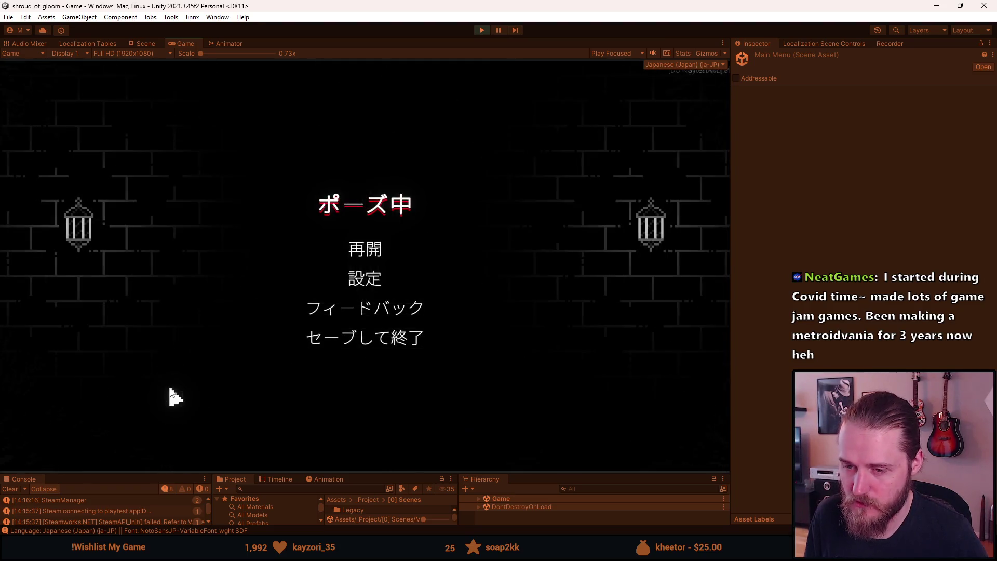
key("Escape")
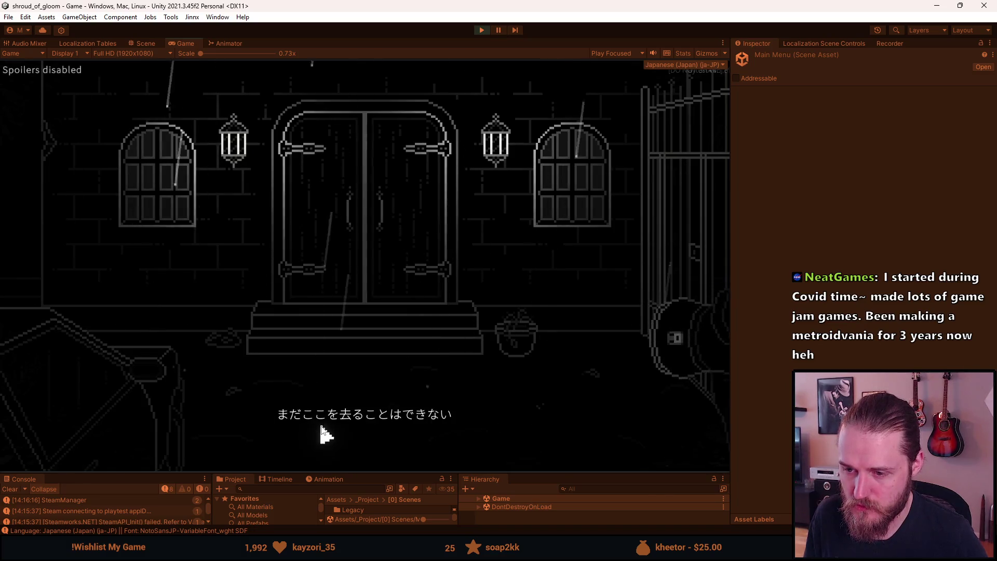
key("F1")
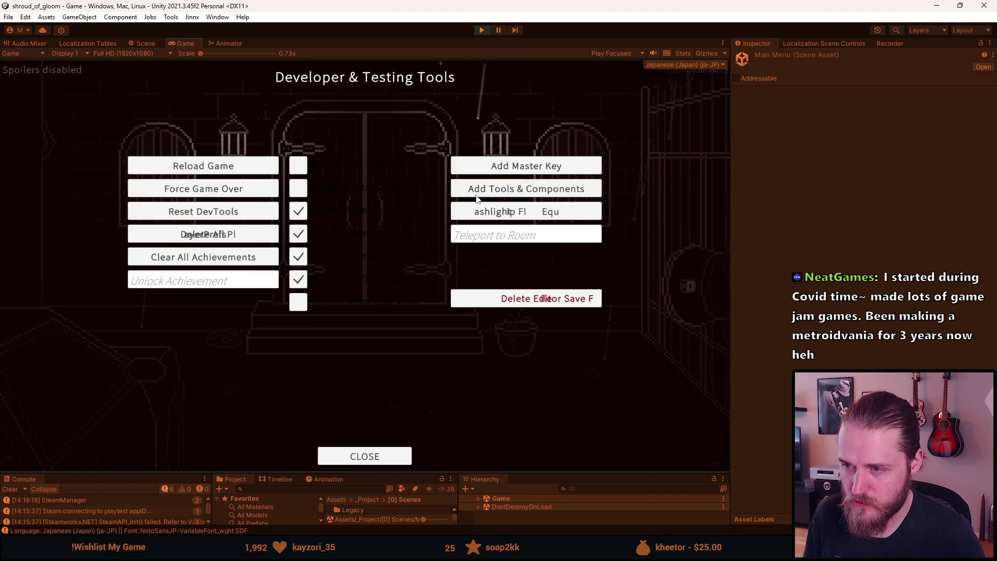
key("F1")
left_click(46, 423)
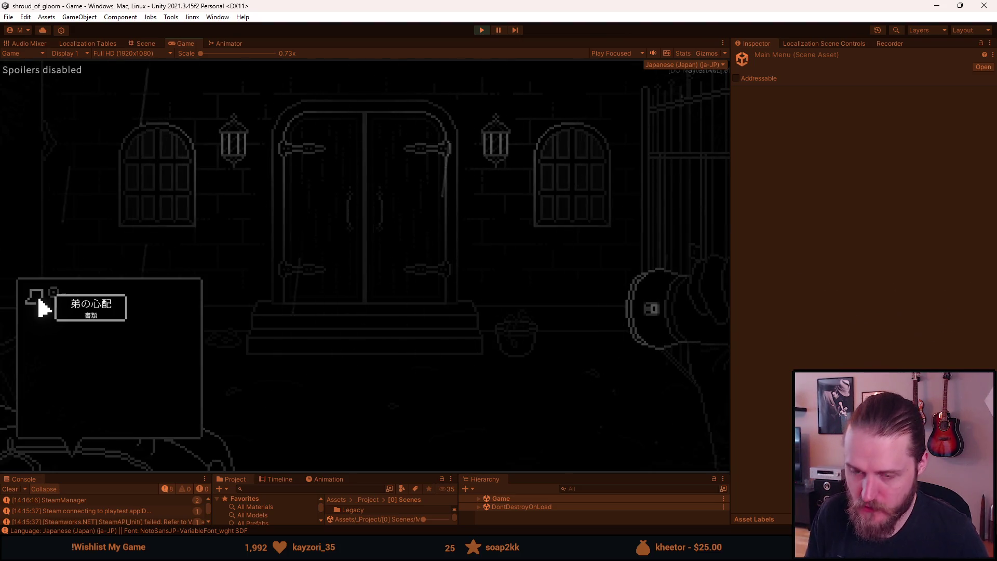
key("ctrl+1")
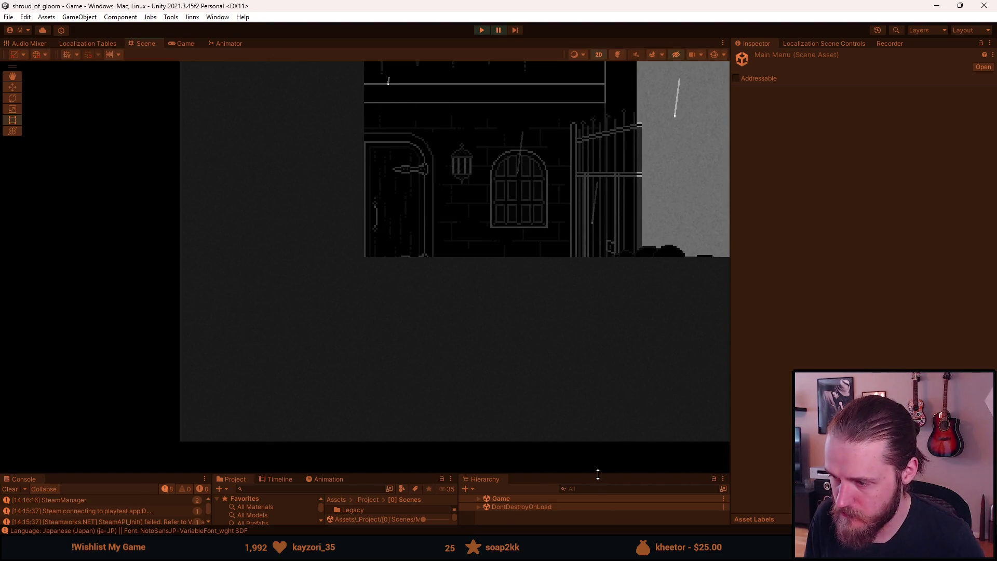
Find Curtain_Canvas in the Game scene hierarchy and deactivate it
left_click_drag(597, 473, 576, 399)
left_click(478, 432)
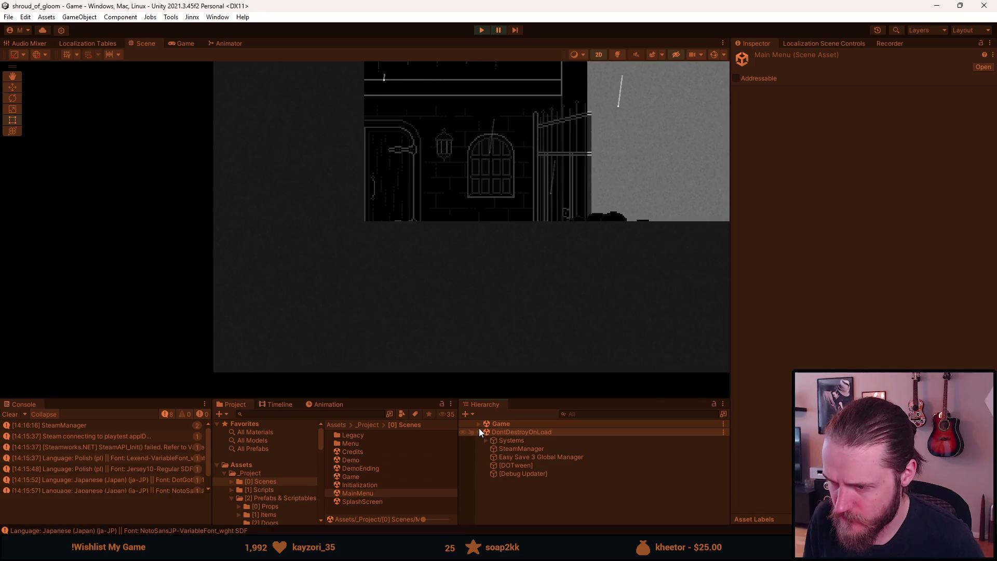
left_click(479, 425)
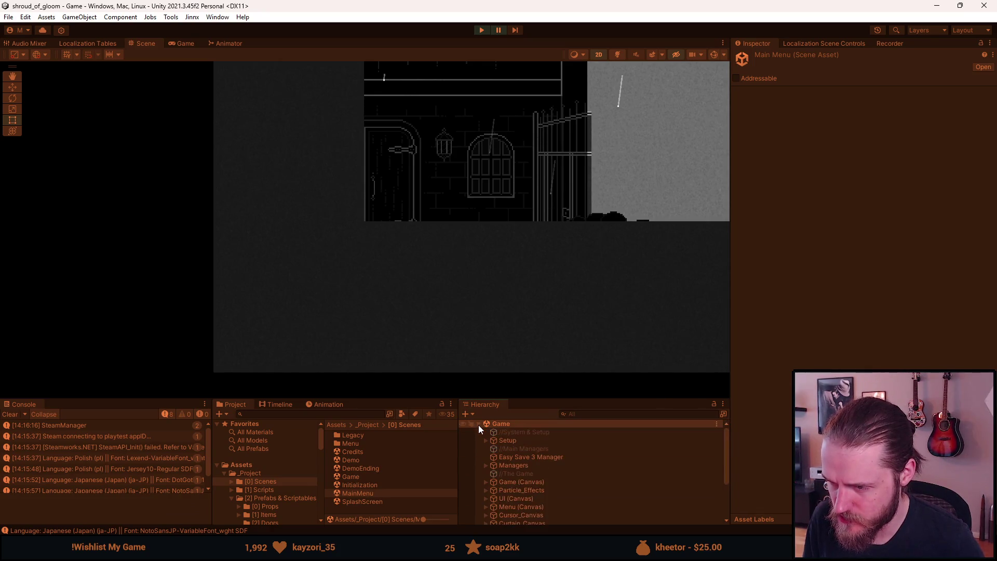
scroll(515, 506, "down", 5)
left_click(529, 450)
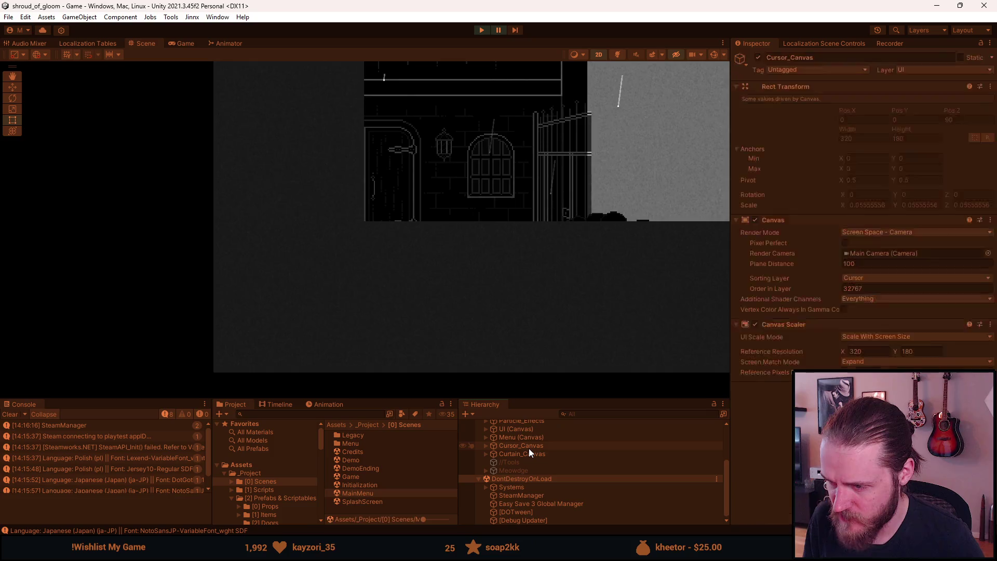
left_click(758, 58)
Expand Cursor_Canvas > Cursor and select the tooltip's Description text
scroll(227, 265, "up", 6)
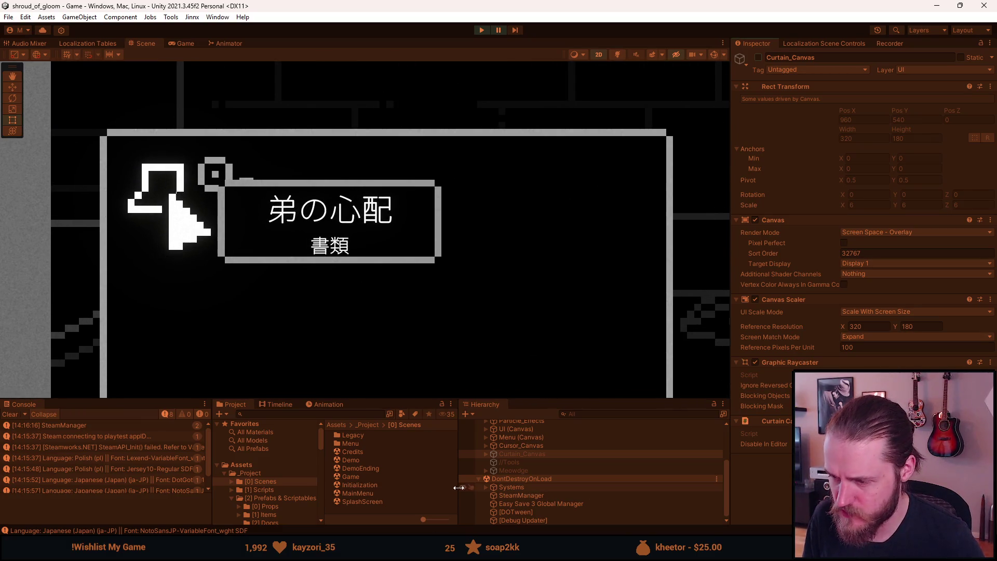
scroll(519, 466, "up", 3)
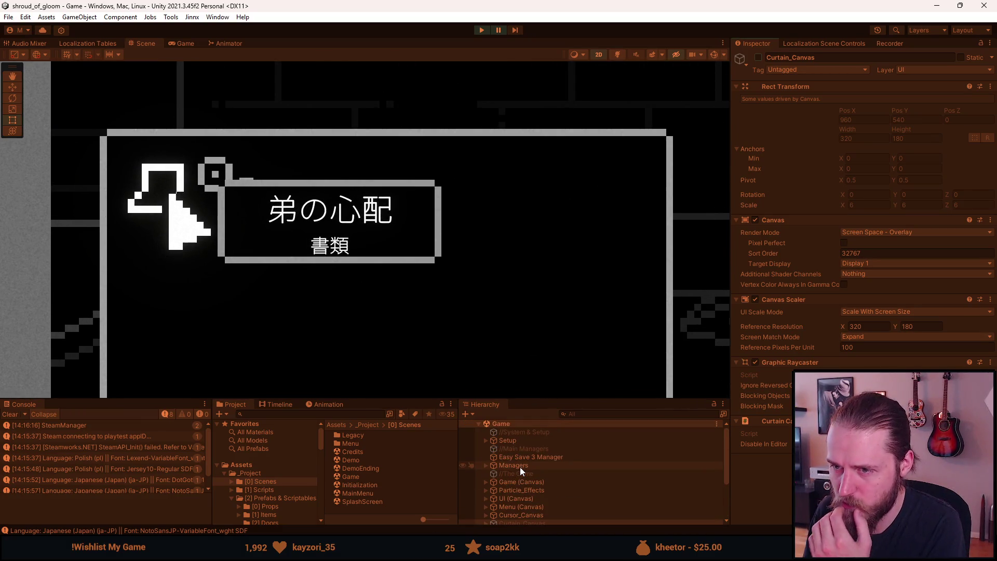
scroll(520, 466, "down", 3)
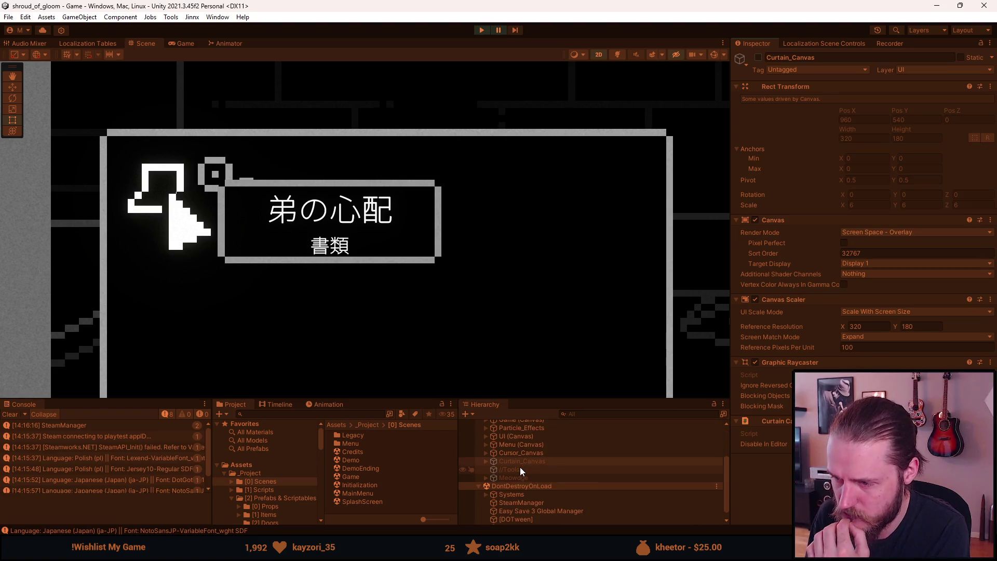
left_click(485, 452)
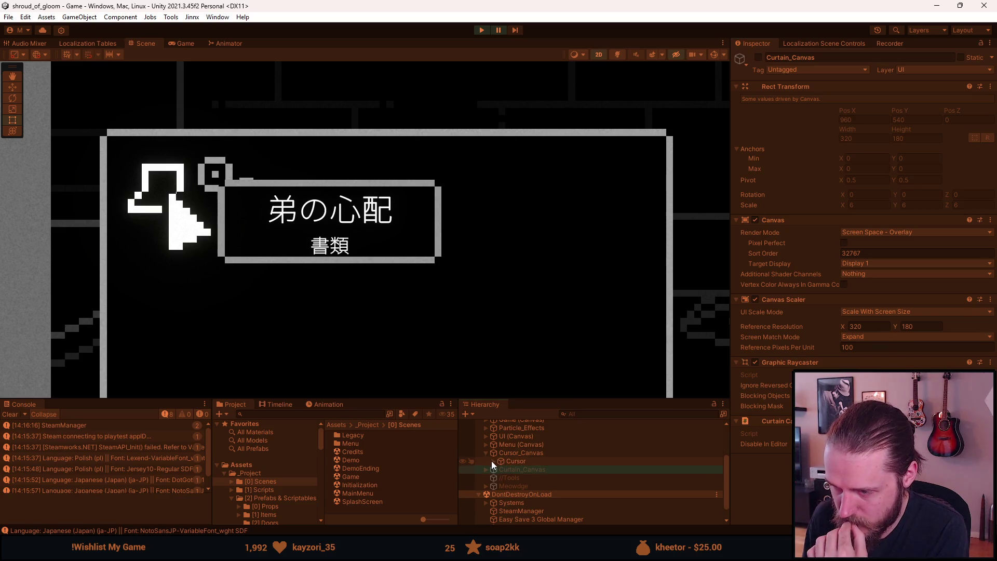
left_click(491, 460)
left_click(524, 478)
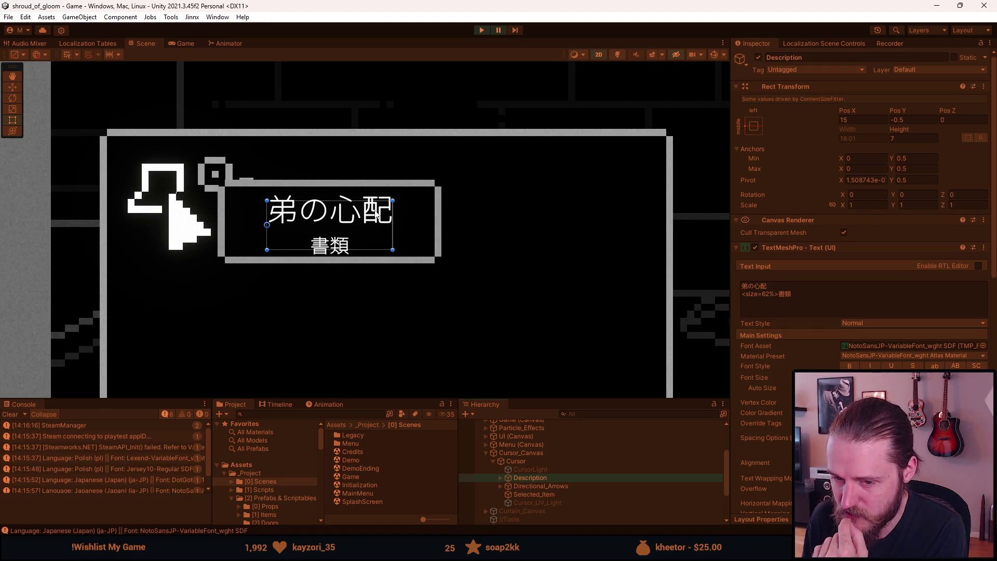
Trial-stretch the Description box taller, undo it, then select Description's child Description_Box
left_click_drag(369, 201, 367, 144)
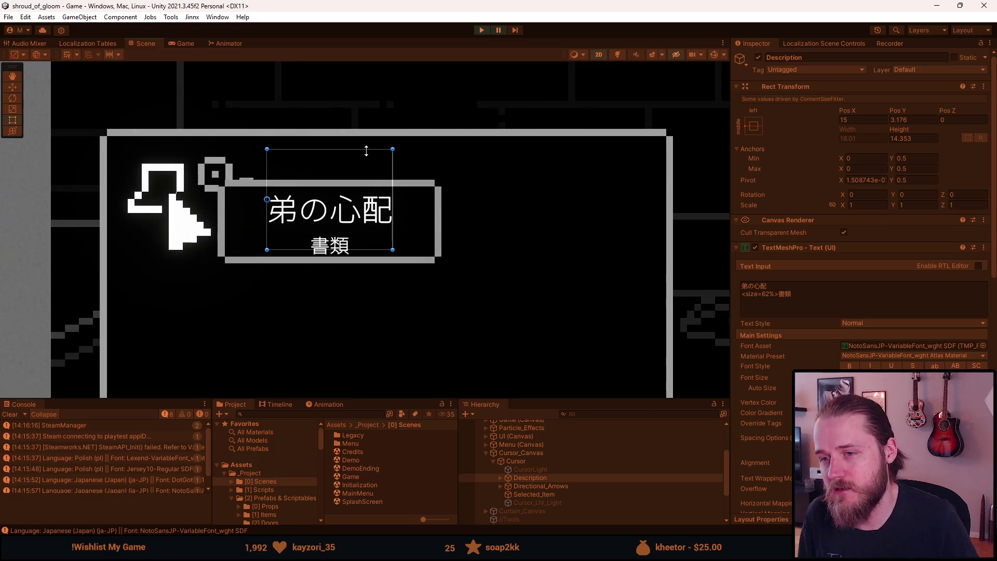
key("ctrl+z")
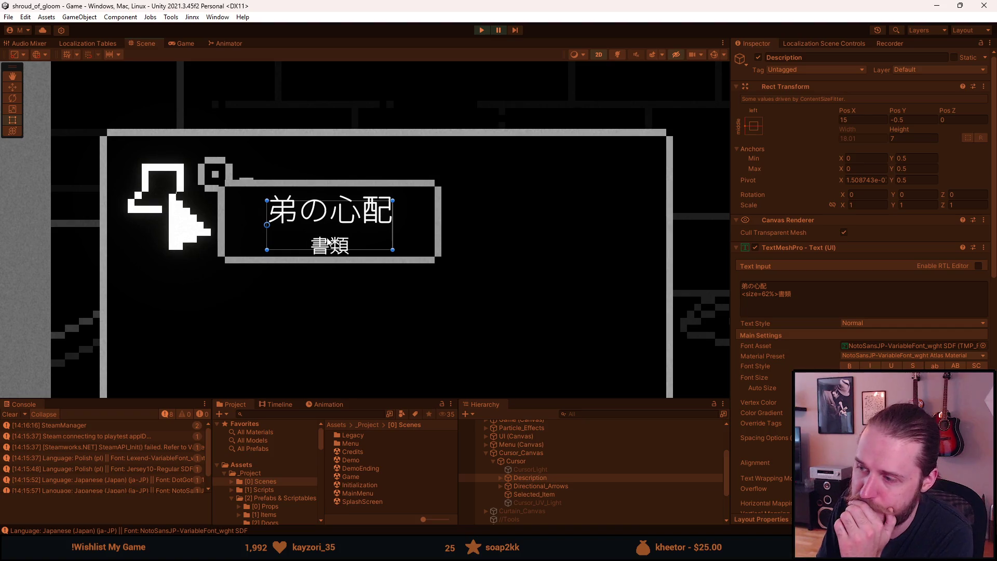
scroll(862, 291, "down", 3)
scroll(862, 234, "down", 2)
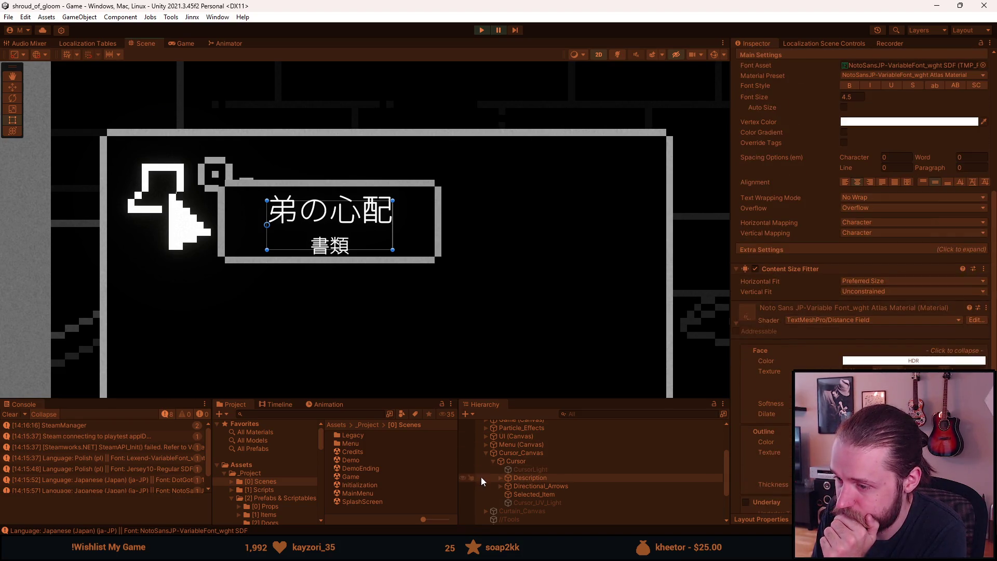
left_click(500, 478)
left_click(525, 485)
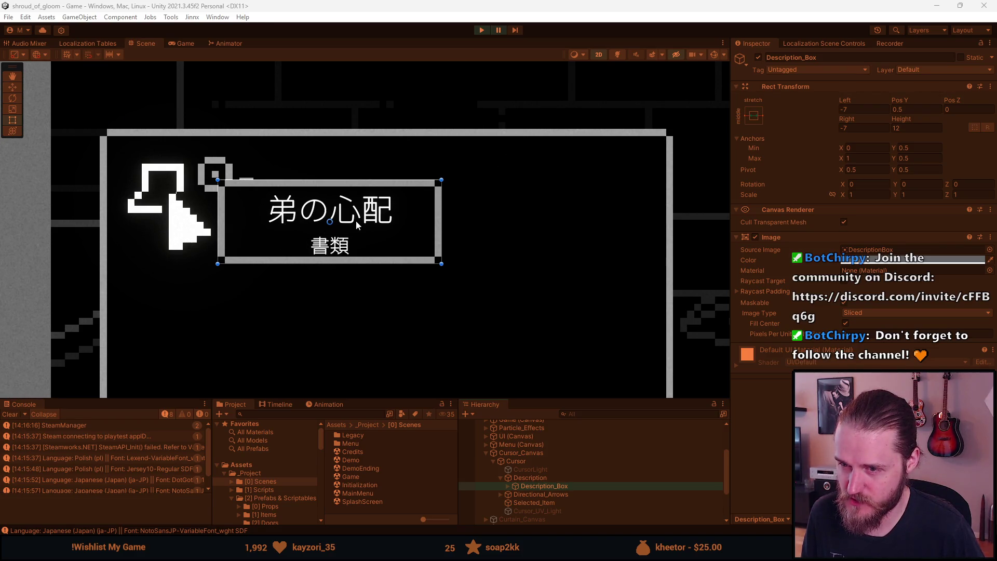
Restart Play mode and switch the game language from Japanese to English in Settings
left_click(483, 32)
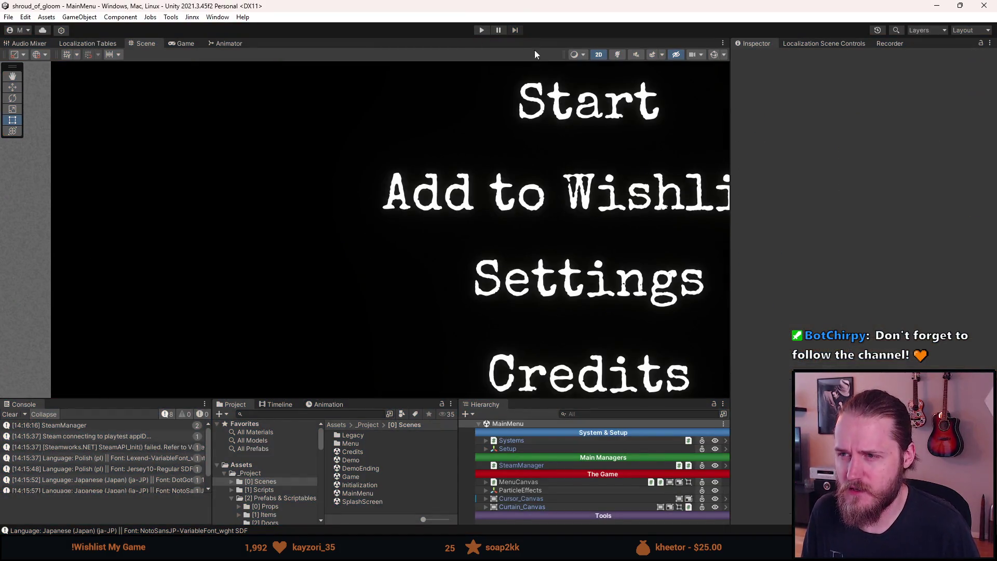
left_click(477, 29)
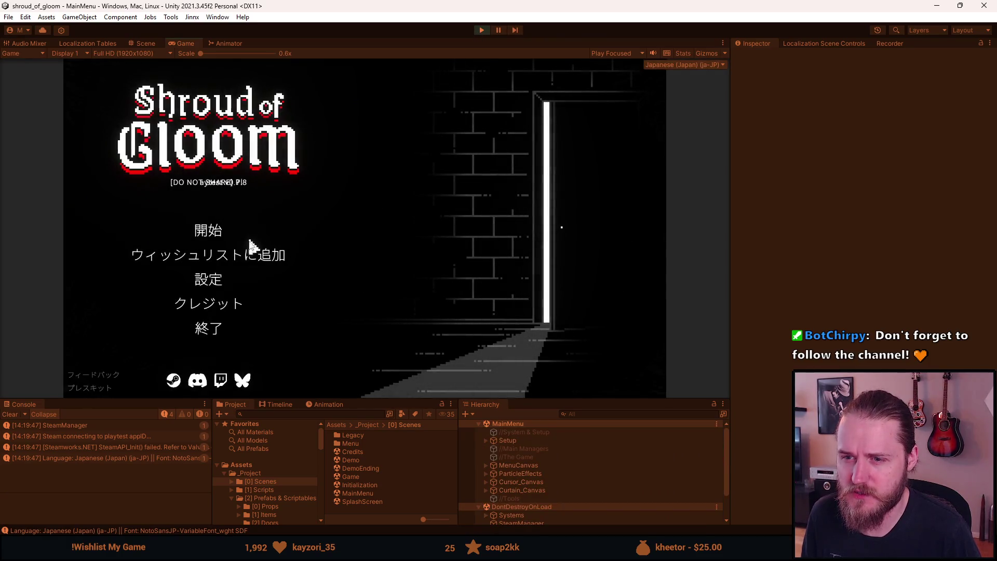
left_click(207, 303)
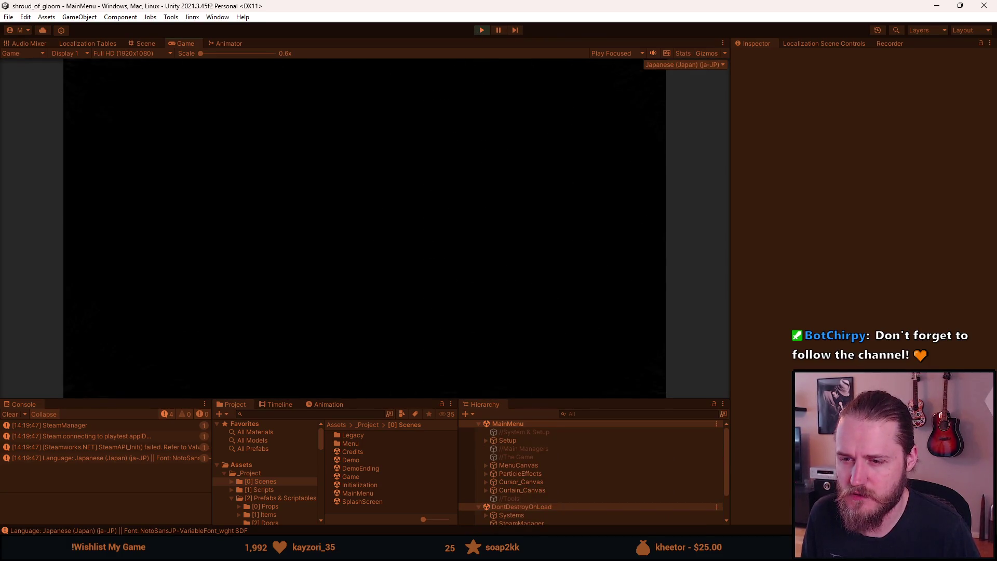
left_click(207, 281)
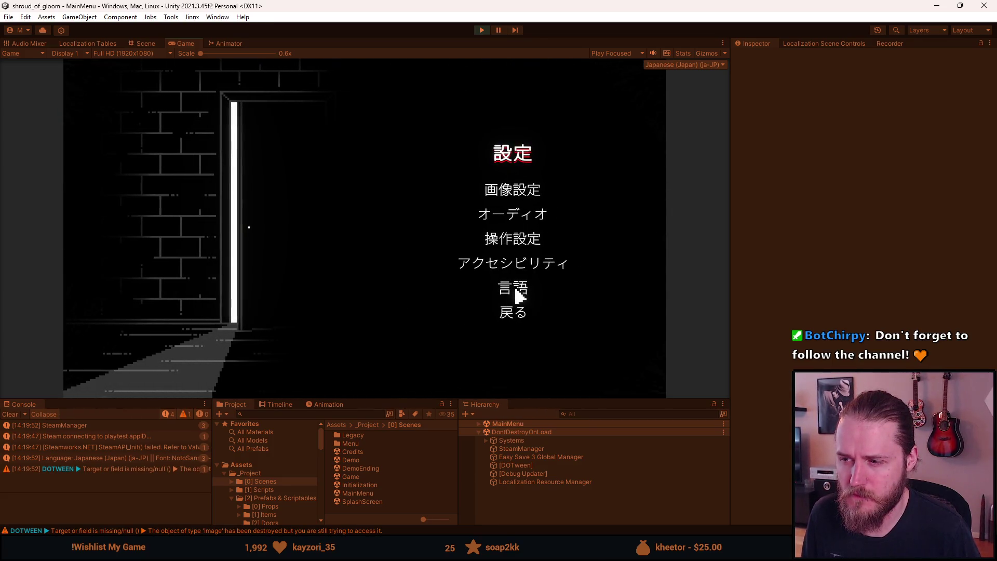
left_click(517, 290)
left_click(469, 138)
left_click(510, 313)
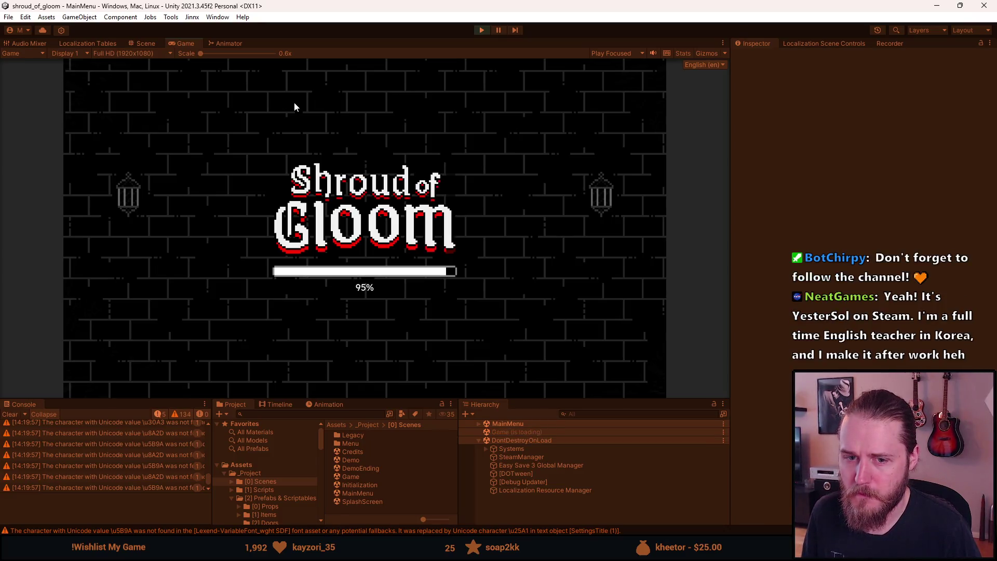
Maximize the Game view, turn off Simpler font under Accessibility, and resume the game
key("shift+space")
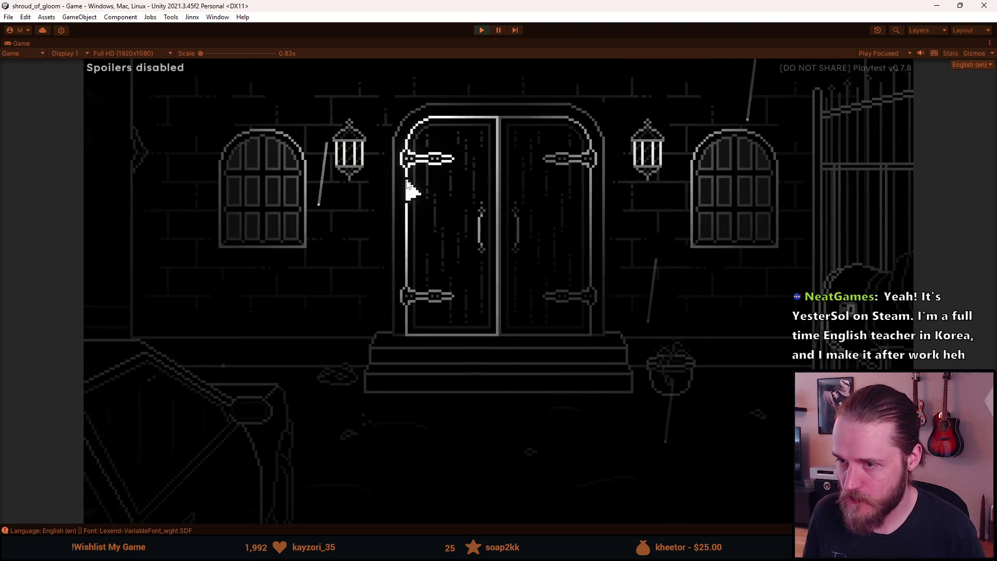
left_click(148, 525)
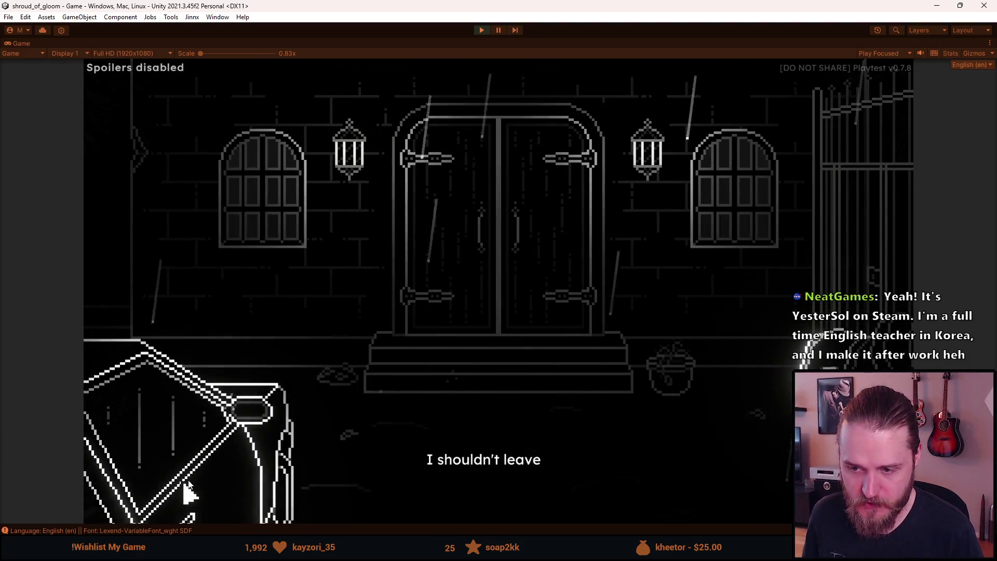
key("grave")
key("grave")
key("Escape")
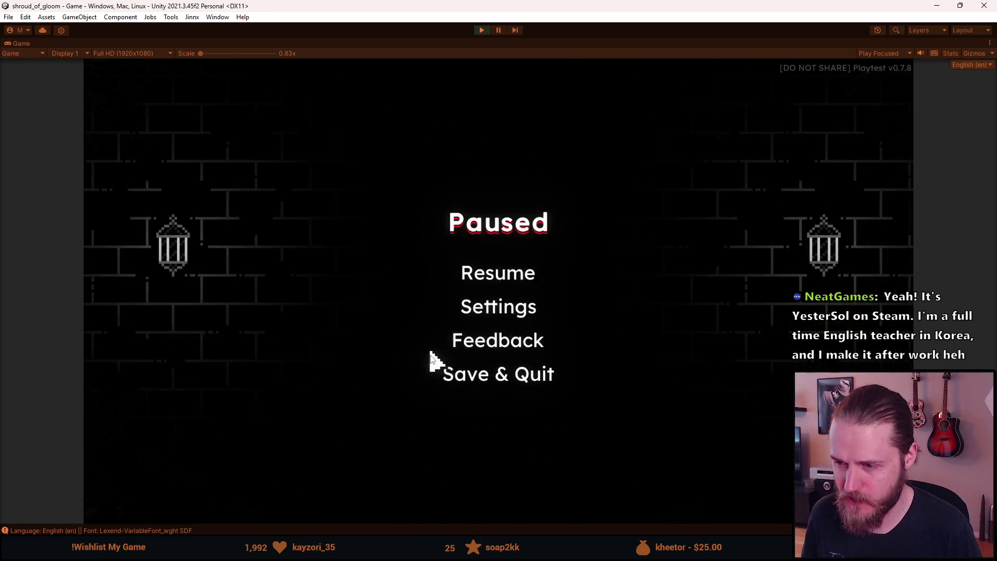
left_click(489, 312)
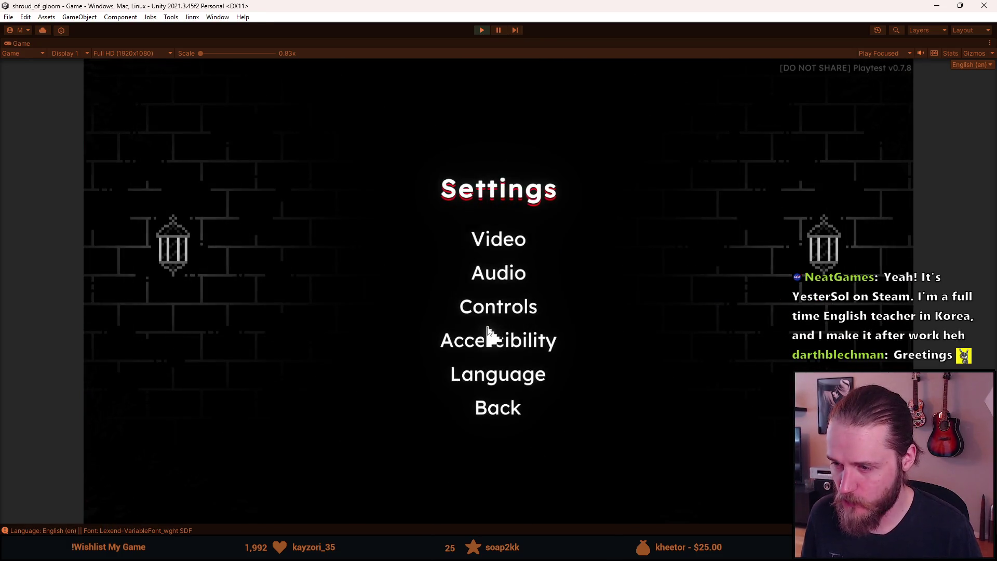
left_click(494, 347)
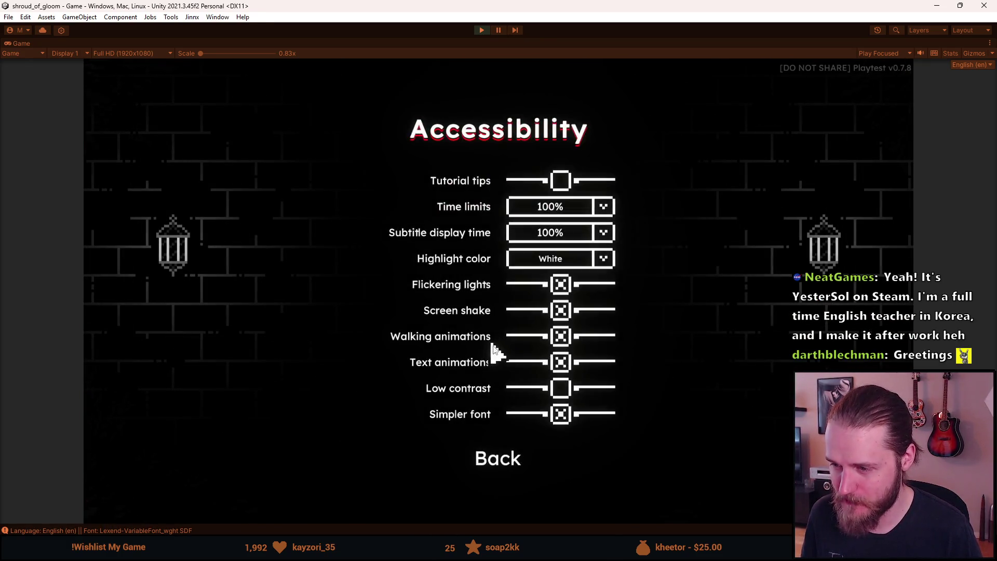
left_click(561, 415)
left_click(492, 459)
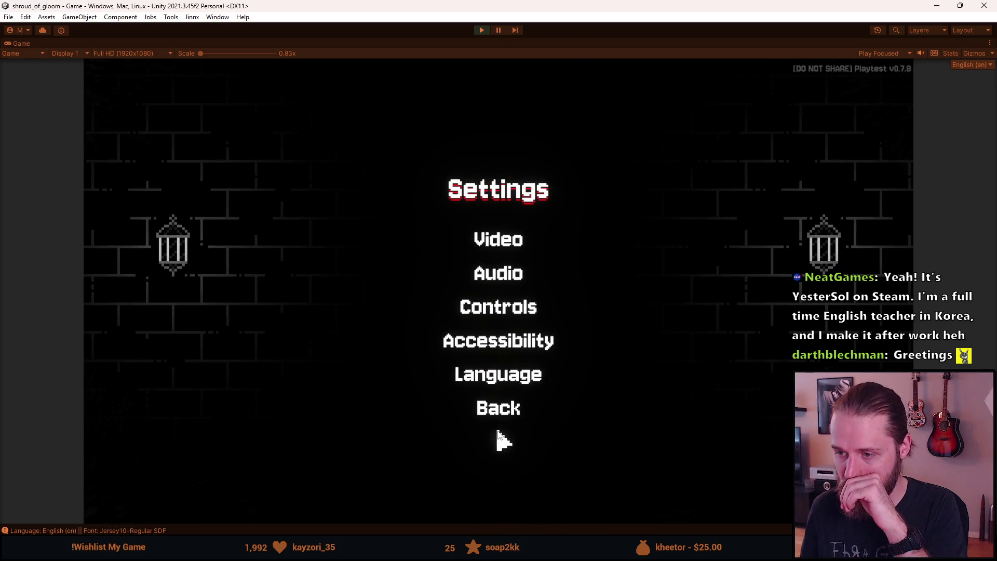
left_click(497, 413)
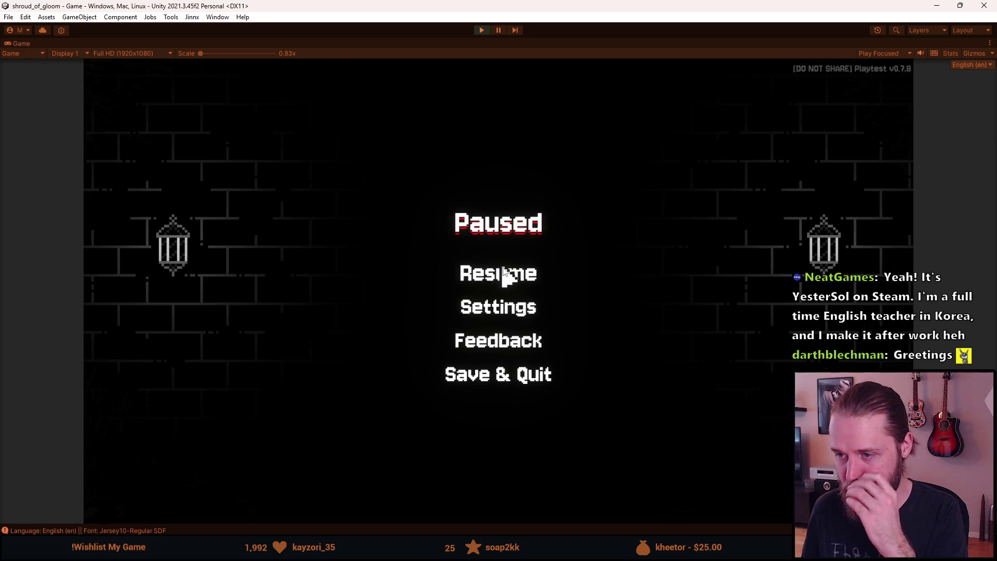
left_click(505, 274)
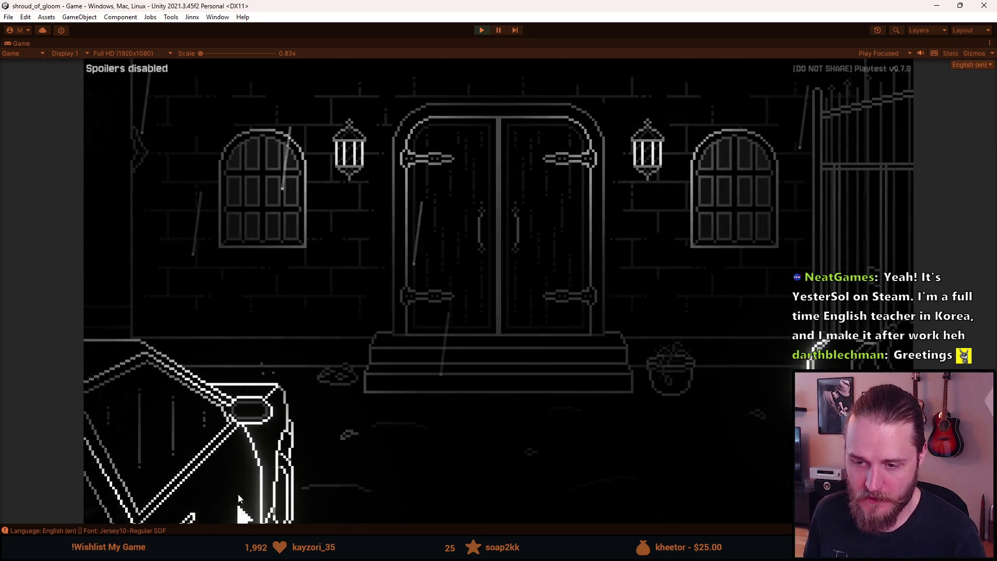
Close the developer tools, open the foreground crate showing the Master Key, then stop Play mode
key("F1")
left_click(621, 175)
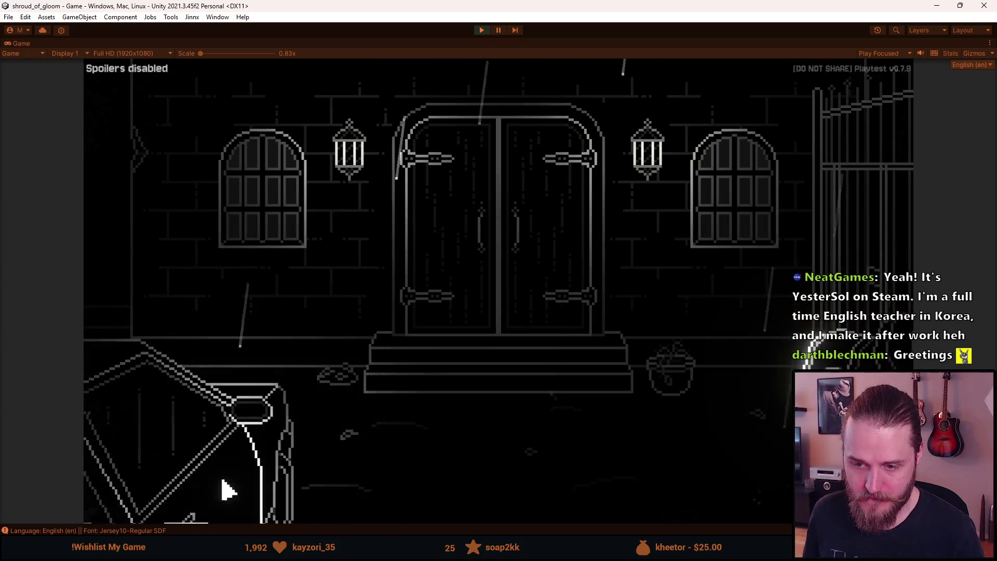
left_click(227, 488)
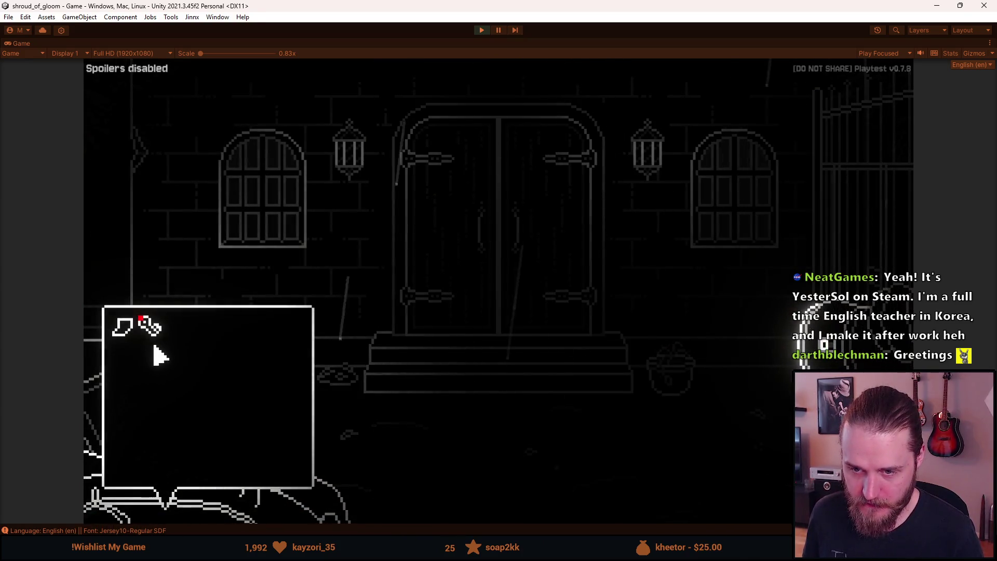
mouse_move(151, 338)
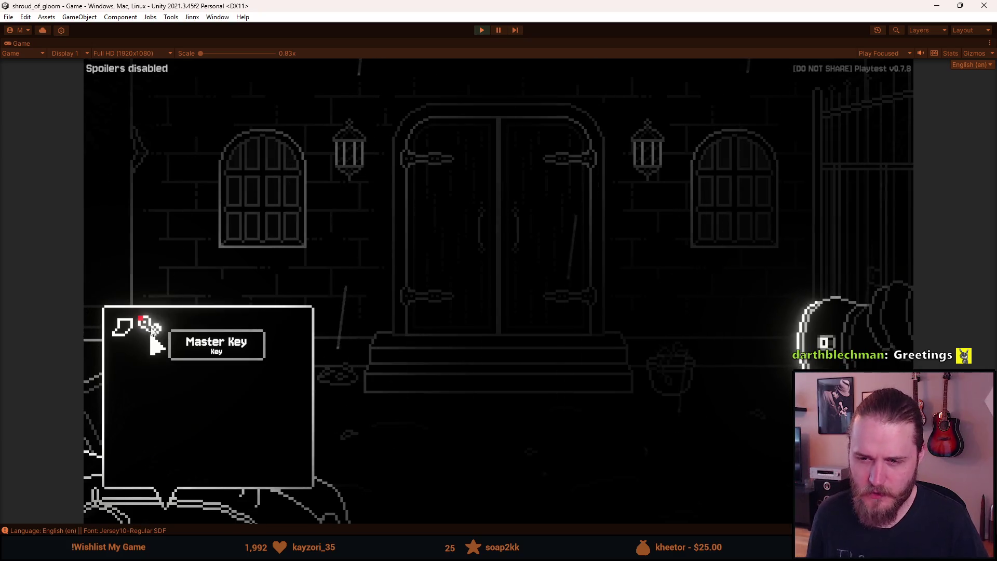
left_click(484, 30)
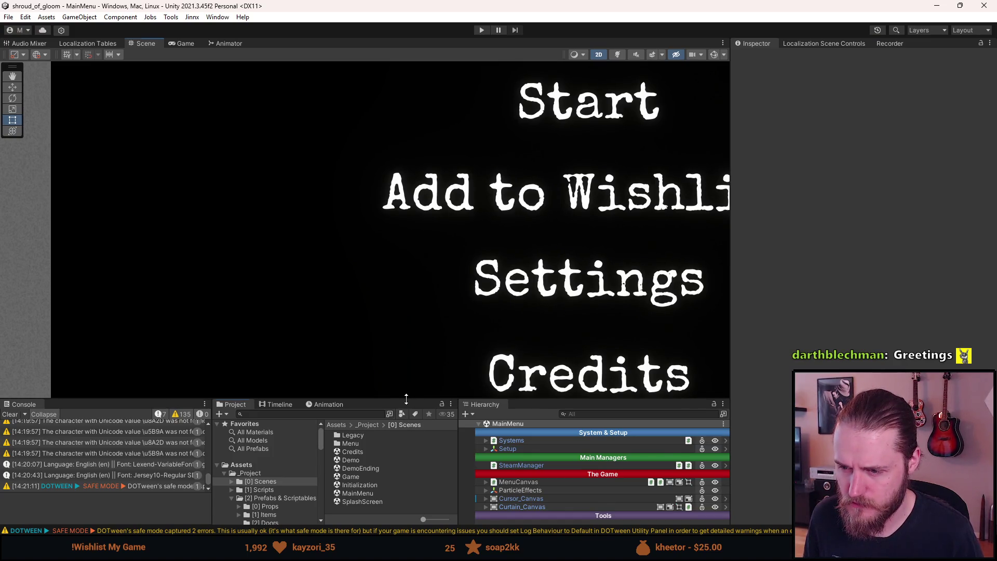
Open the Game scene from the Project panel and enlarge the YesterSol store page browser
left_click_drag(407, 398, 395, 343)
left_click(355, 422)
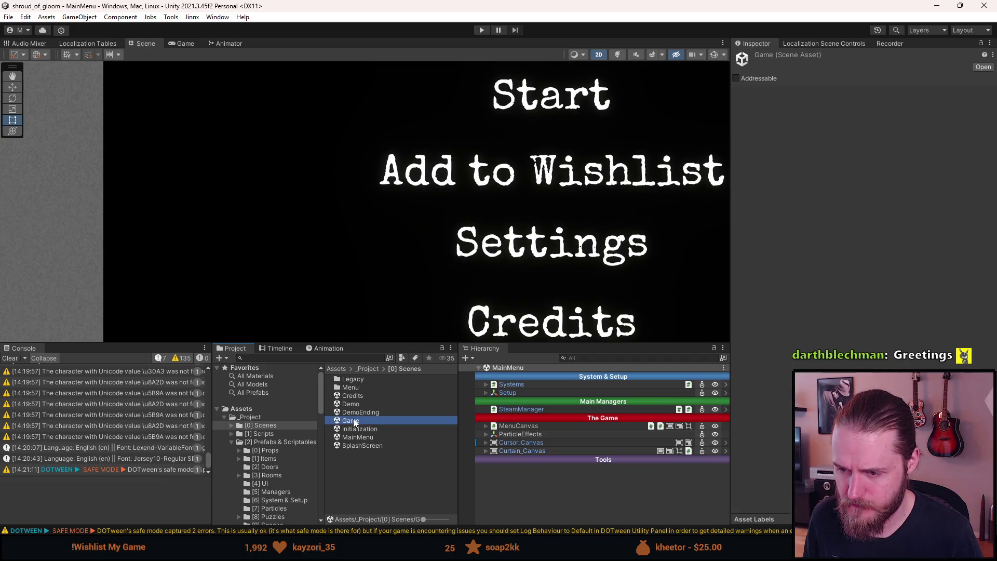
double_click(354, 422)
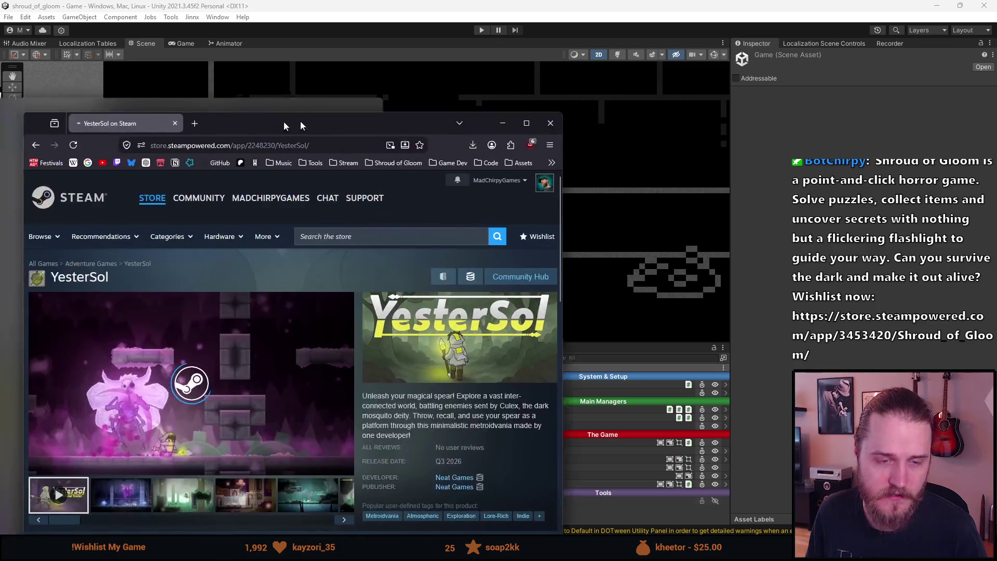
mouse_move(284, 122)
left_mouse_down()
mouse_move(308, 120)
mouse_move(354, 1)
left_mouse_up()
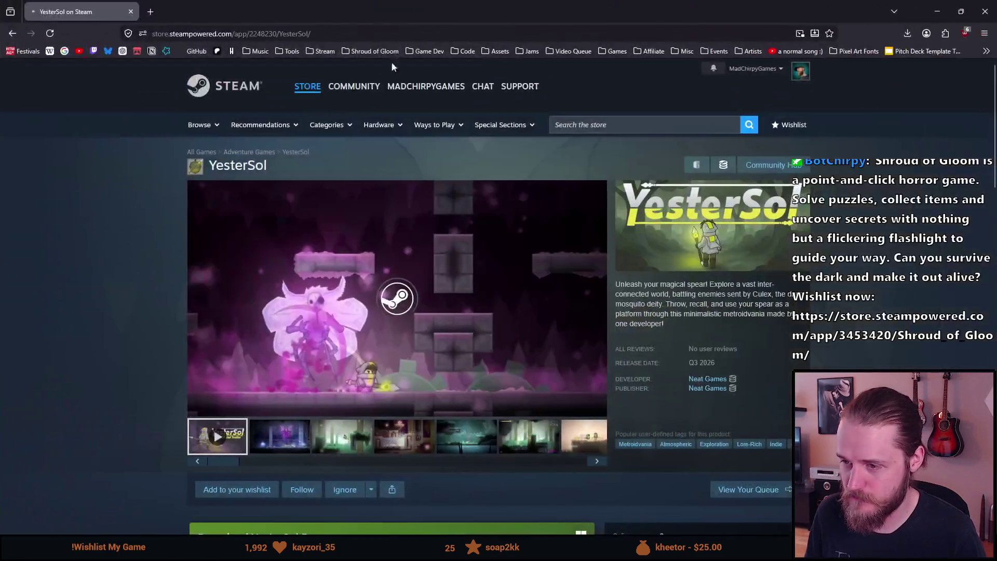
Close the account menu and highlight some words in the YesterSol description
left_click(304, 226)
scroll(305, 228, "down", 2)
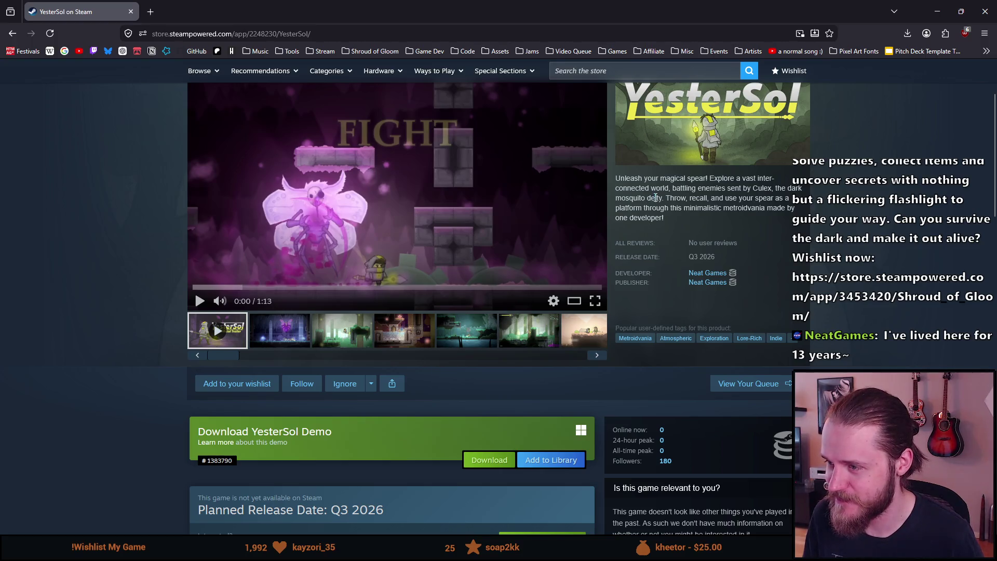
scroll(656, 198, "up", 3)
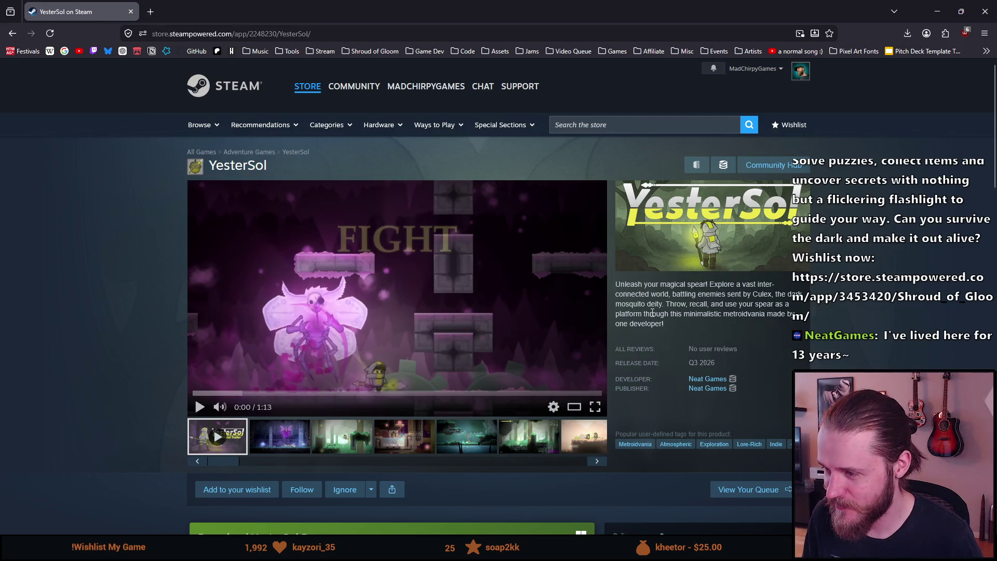
left_click_drag(675, 295, 701, 303)
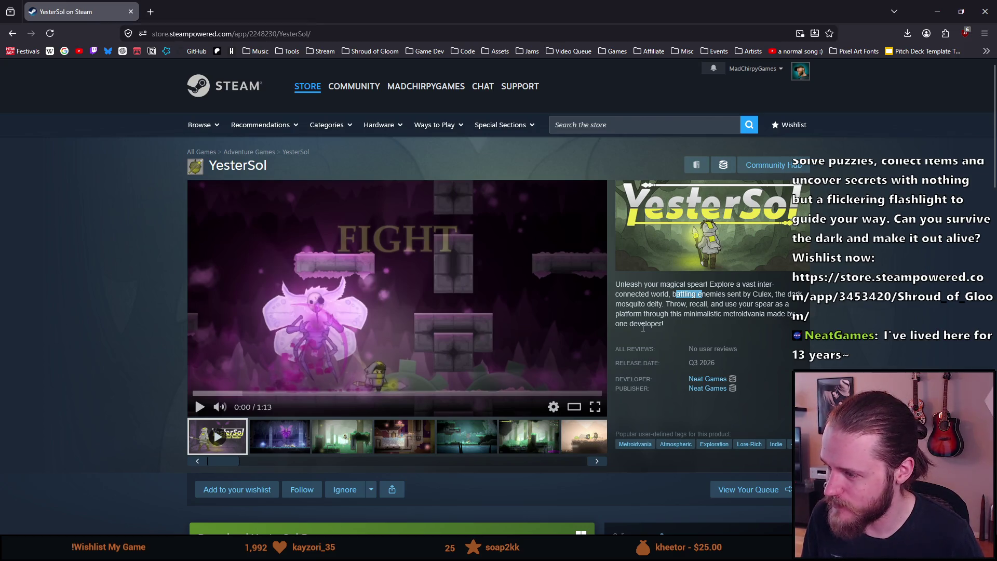
scroll(643, 327, "down", 1)
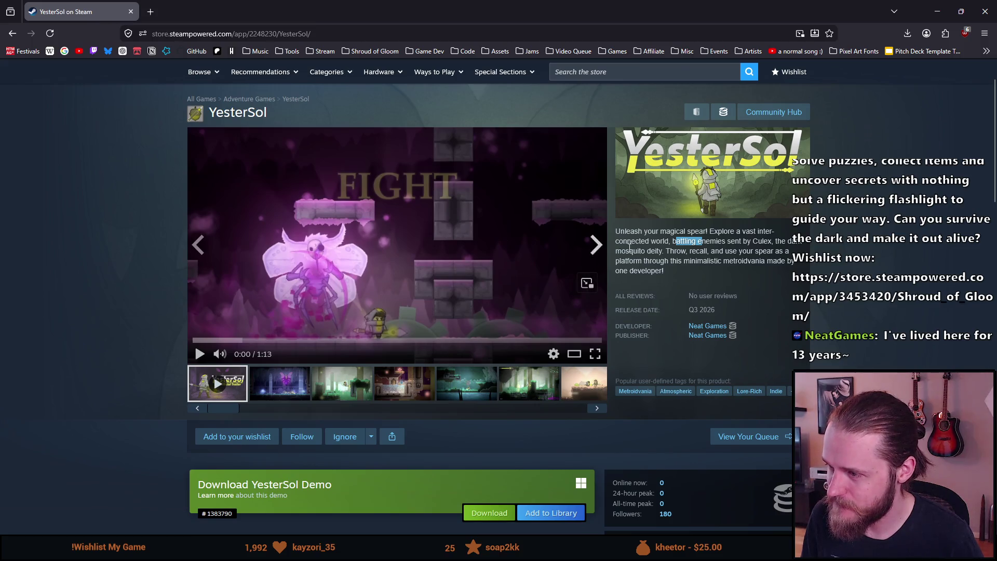
mouse_move(670, 252)
left_mouse_down()
mouse_move(681, 256)
mouse_move(646, 261)
left_mouse_up()
left_click(647, 261)
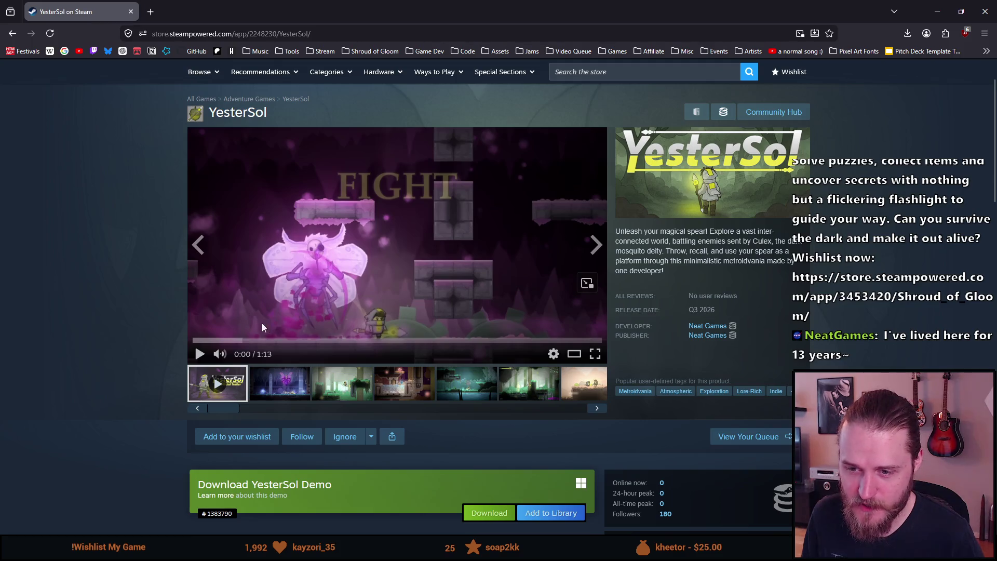
Browse screenshot thumbnails and open the green forest screenshot, 3 of 12, enlarged
left_click(271, 397)
left_click(319, 387)
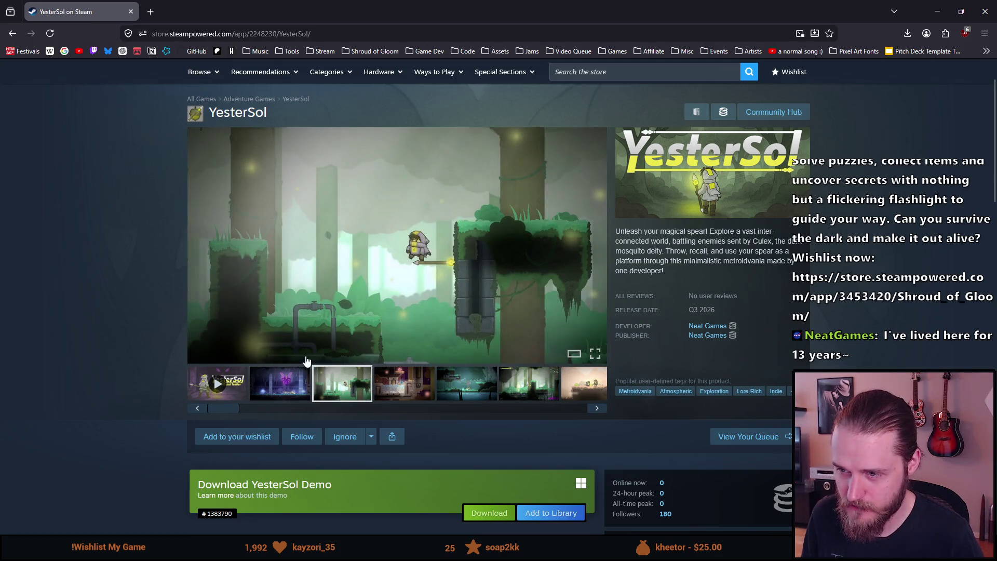
left_click(596, 245)
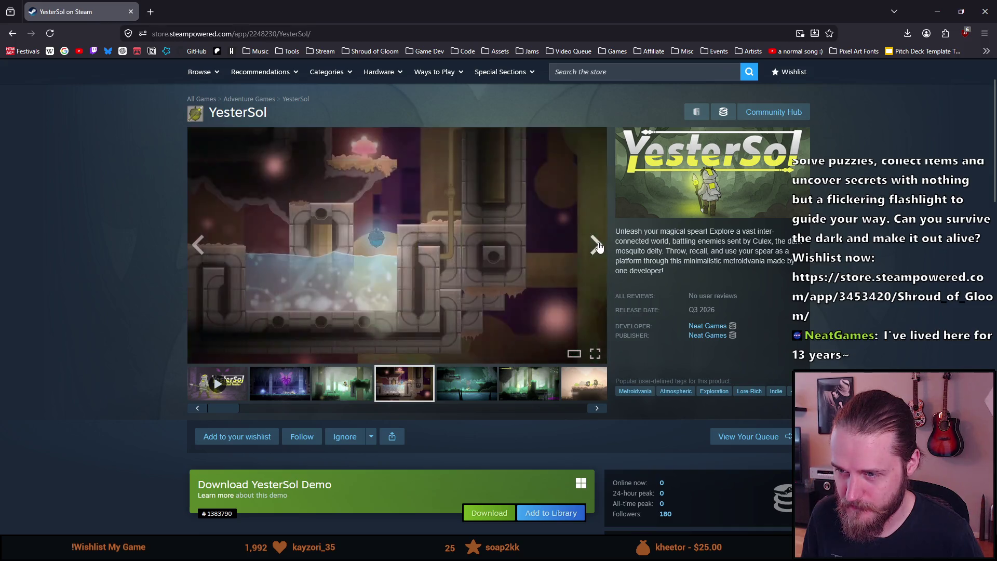
left_click(198, 244)
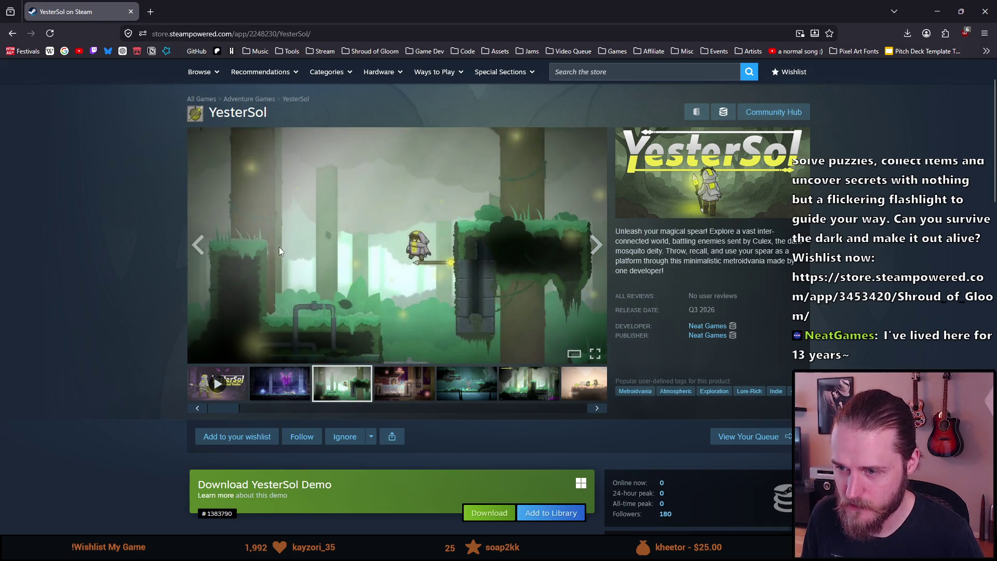
left_click(298, 321)
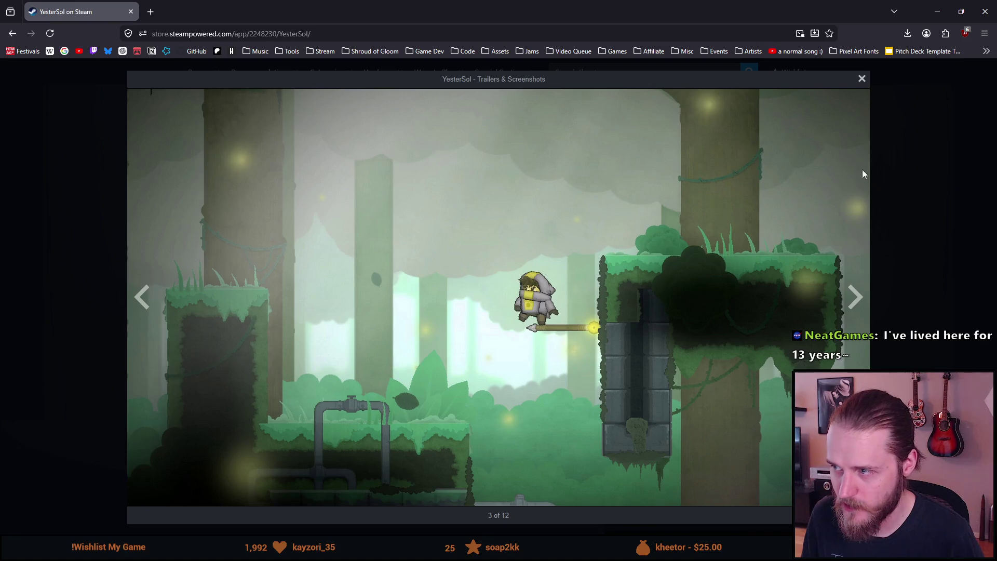
Step through screenshots 4 to 7 of 12, back to 6, then forward to the desert scene
left_click(852, 289)
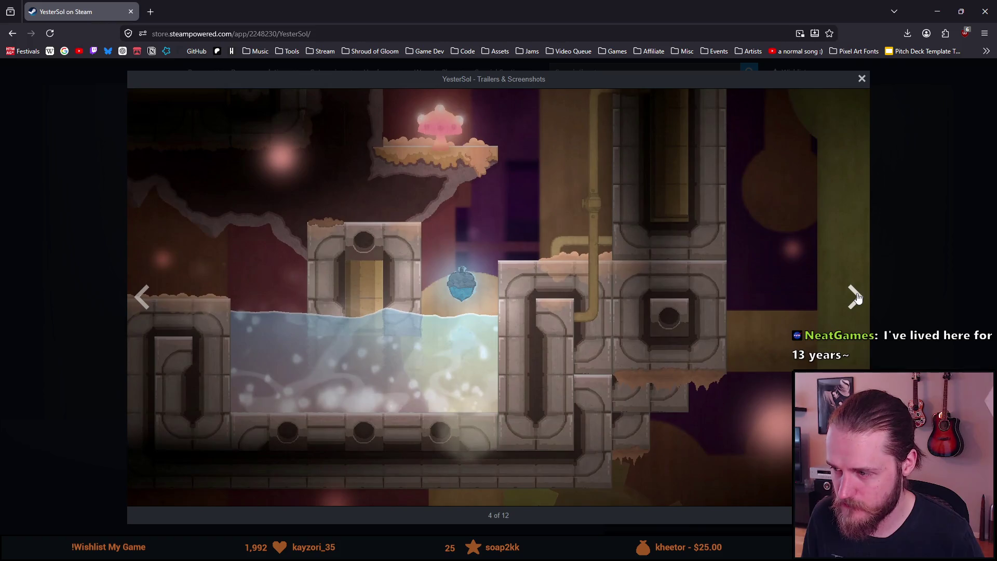
left_click(856, 296)
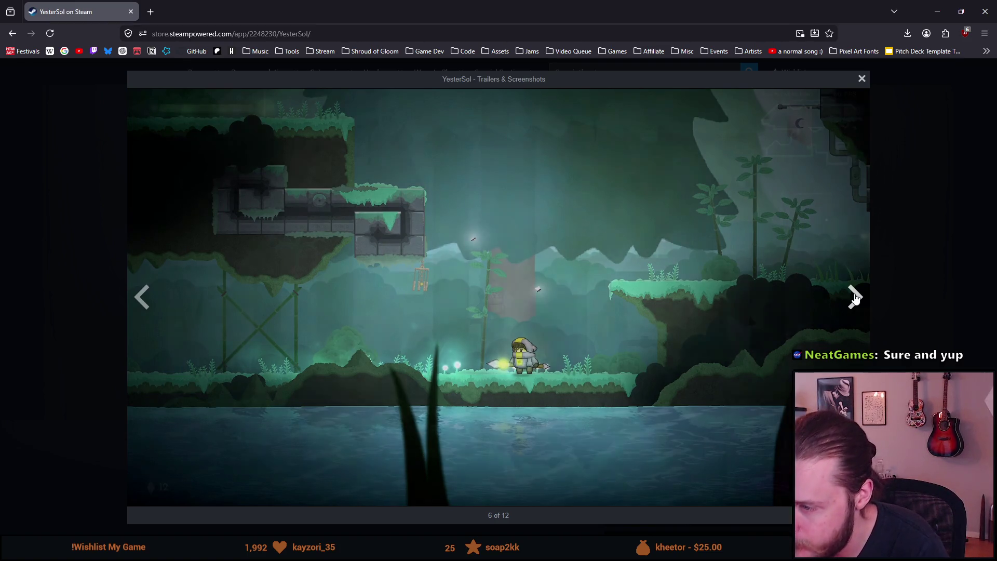
left_click(855, 298)
left_click(855, 297)
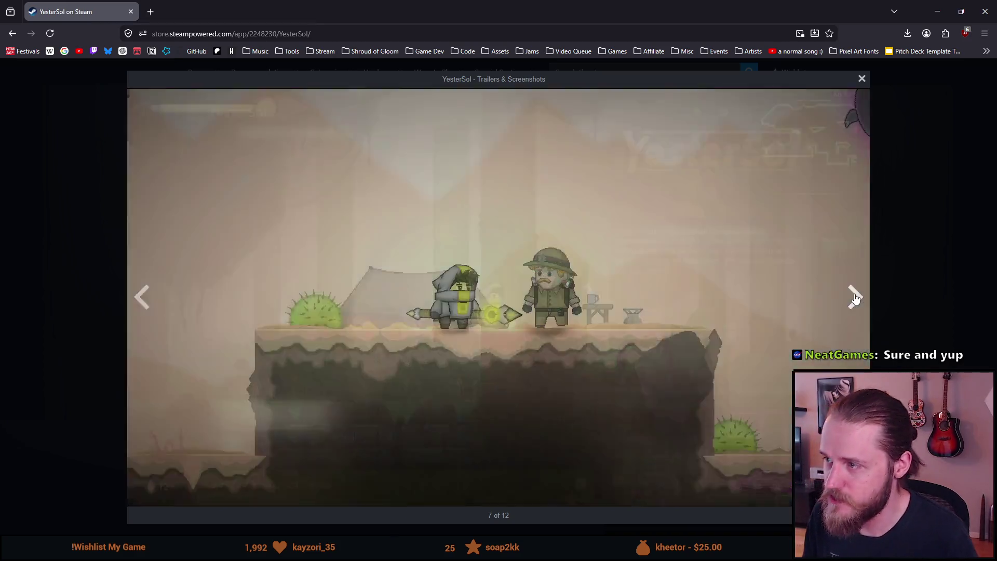
left_click(141, 297)
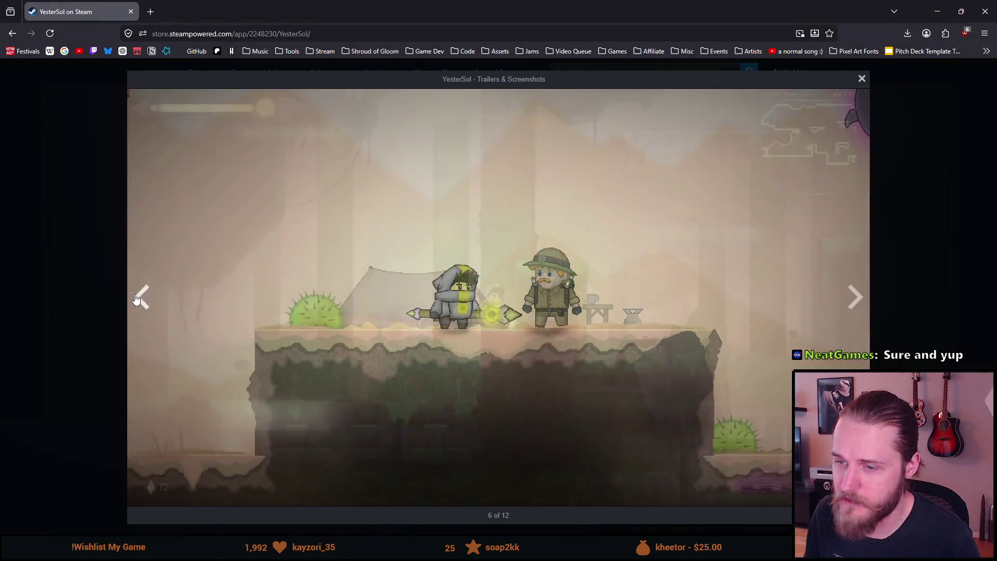
left_click(852, 297)
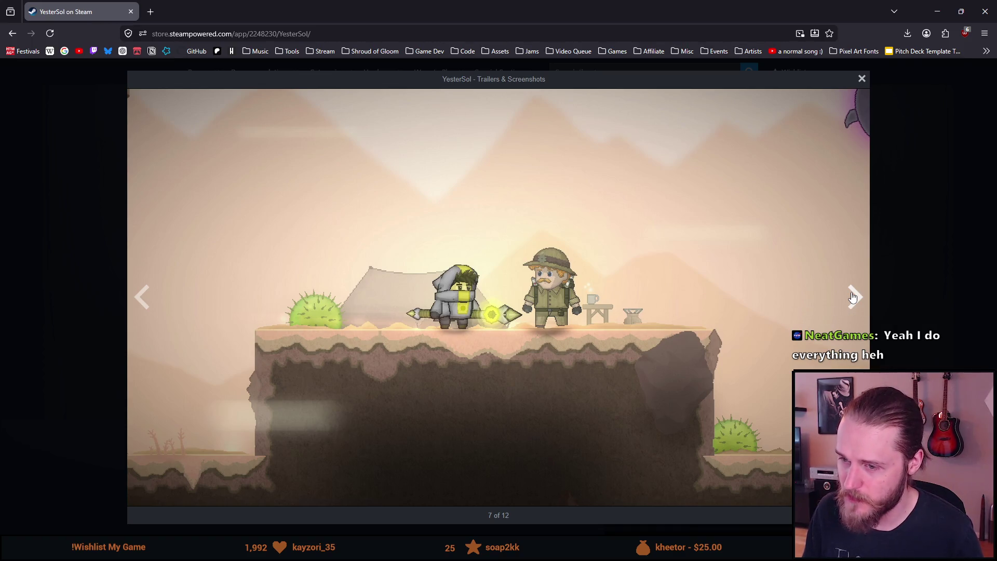
Advance to the cave level screenshot, 8 of 12, then on to 9 of 12
left_click(853, 298)
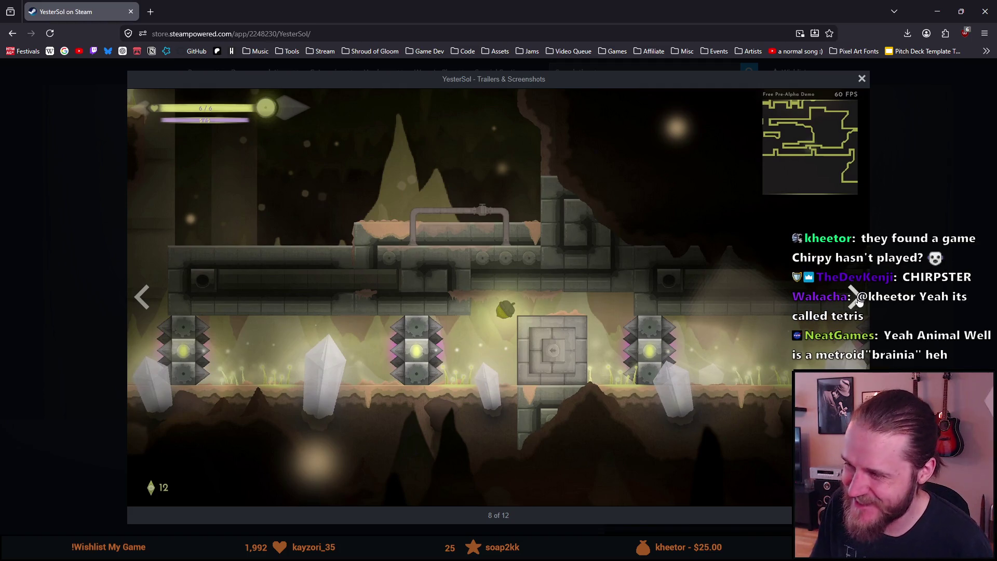
left_click(855, 298)
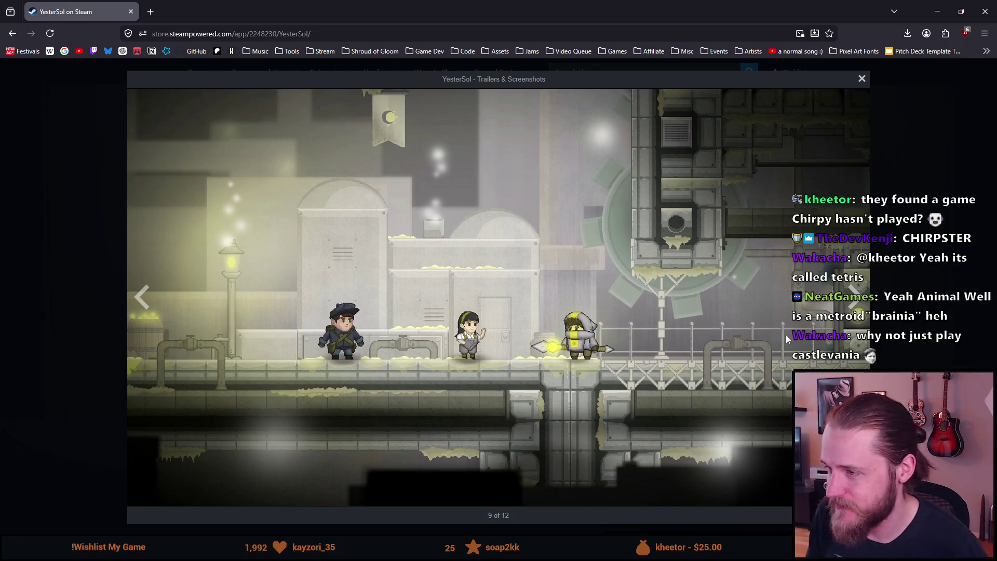
View screenshots 10 through 12, wrap to the trailer at 1 of 12, and close the viewer
left_click(854, 300)
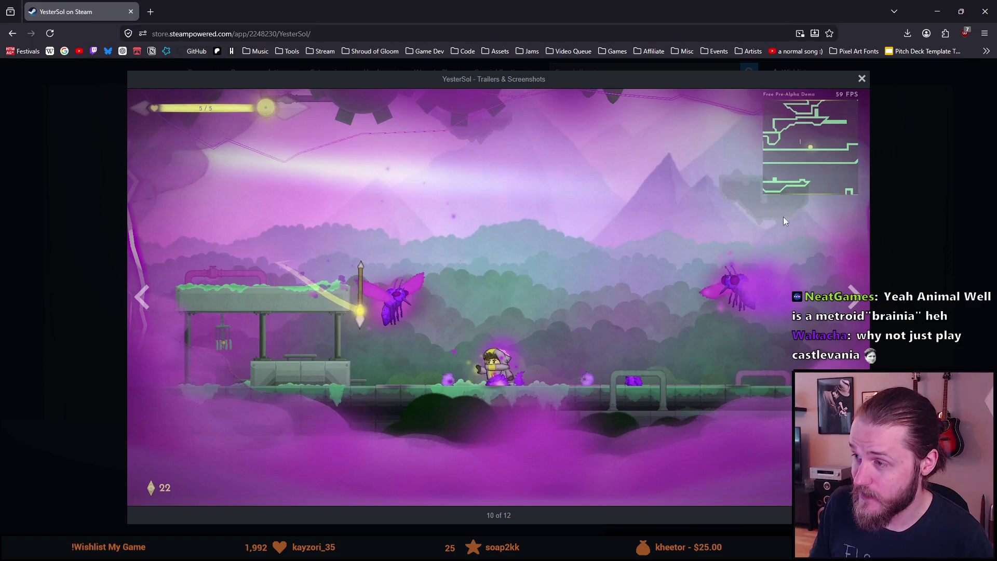
left_click(853, 305)
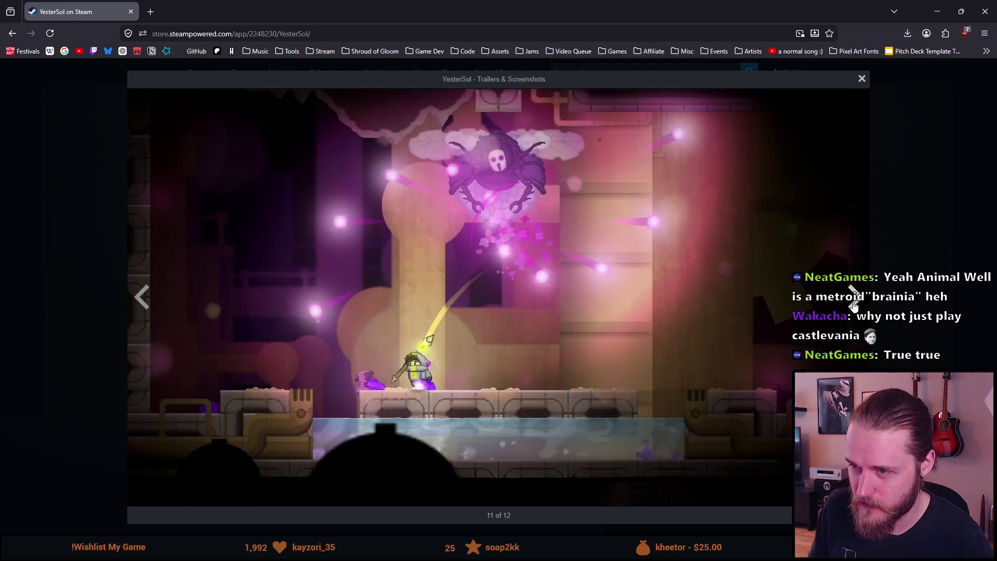
left_click(854, 305)
left_click(853, 304)
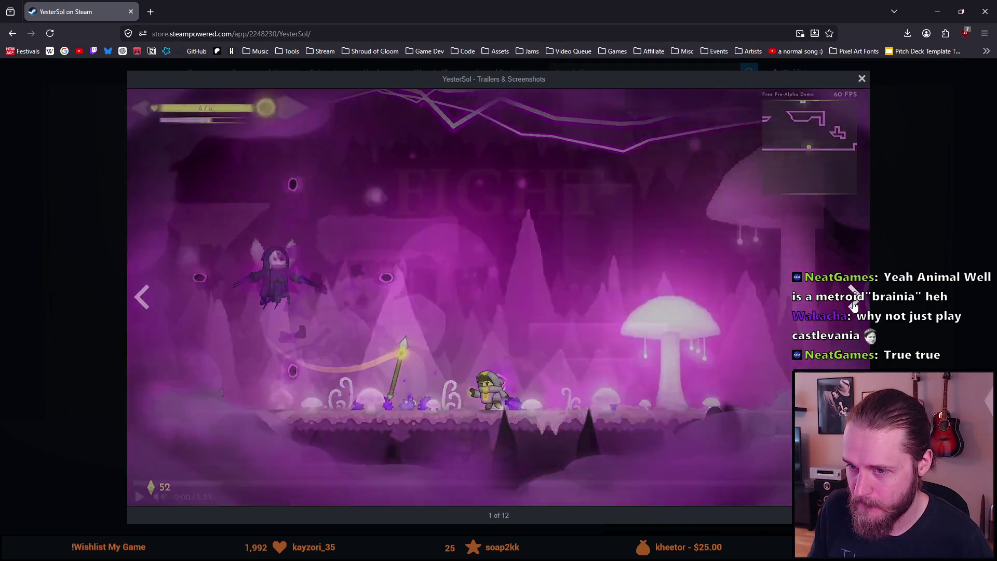
key("Escape")
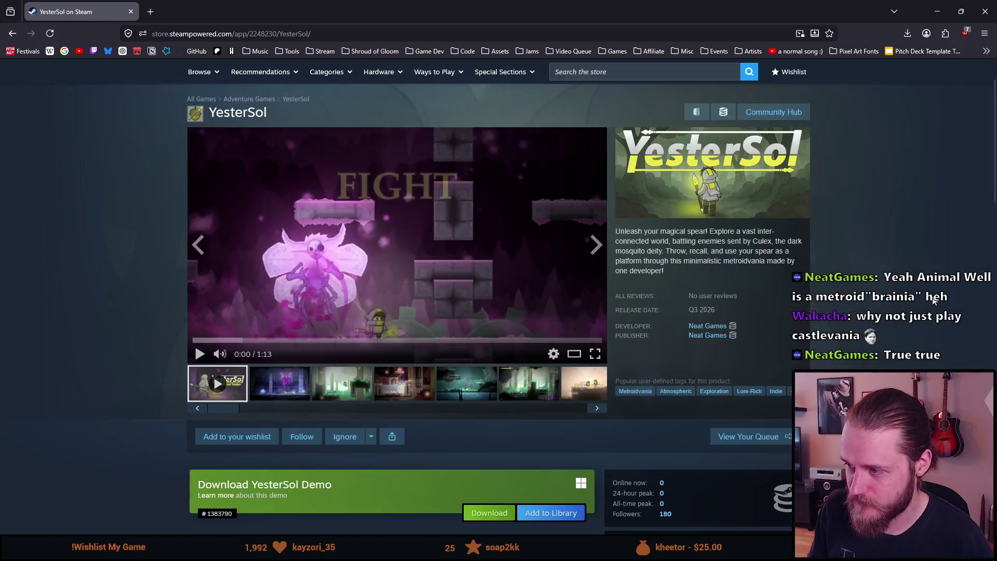
Highlight the phrase 'made by one developer!' in the description, then clear it
scroll(650, 310, "down", 2)
scroll(651, 310, "up", 1)
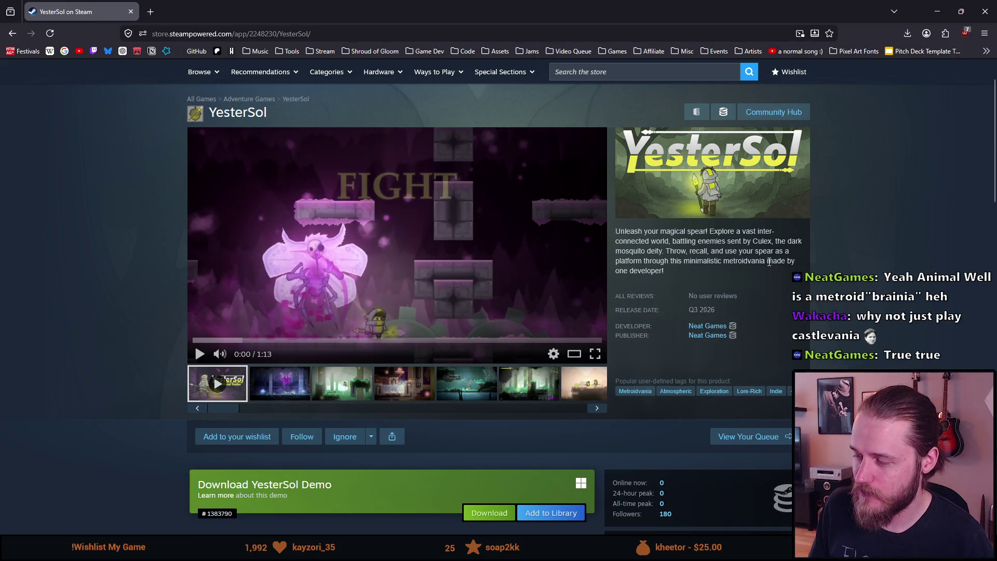
left_click_drag(768, 262, 720, 272)
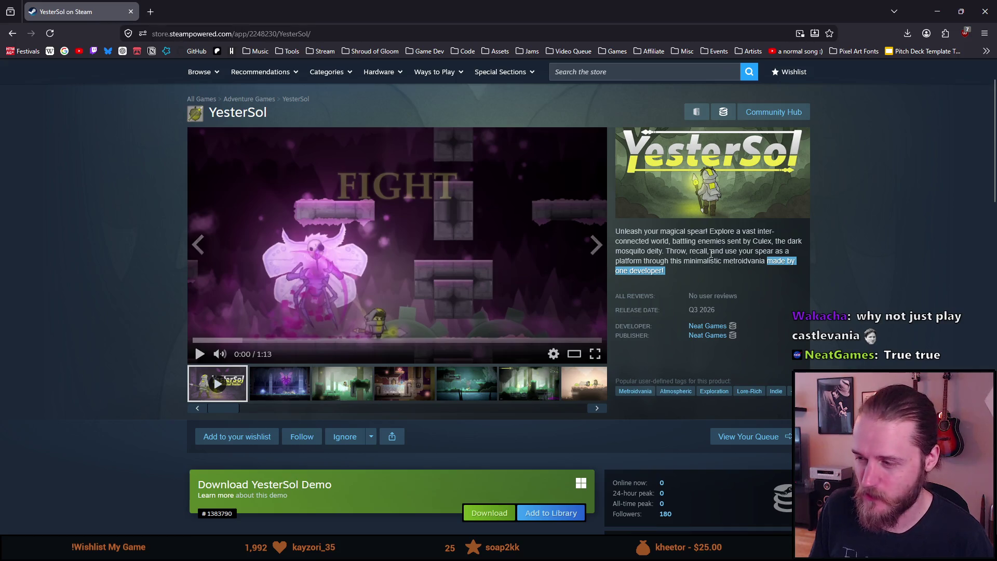
left_click(767, 260)
mouse_move(767, 260)
left_mouse_down()
mouse_move(755, 274)
mouse_move(761, 267)
mouse_move(717, 266)
mouse_move(762, 269)
left_mouse_up()
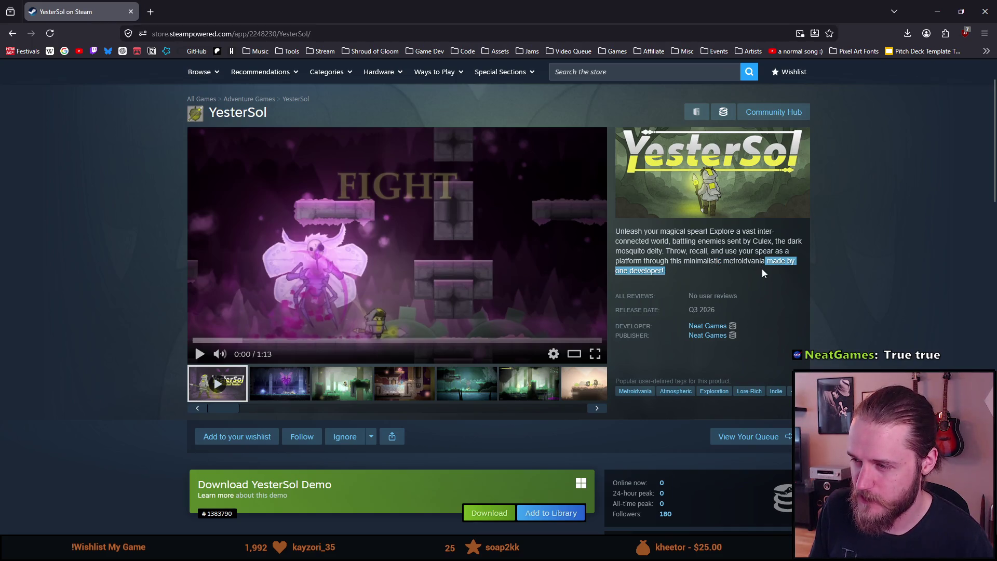
left_click(762, 269)
scroll(684, 274, "down", 4)
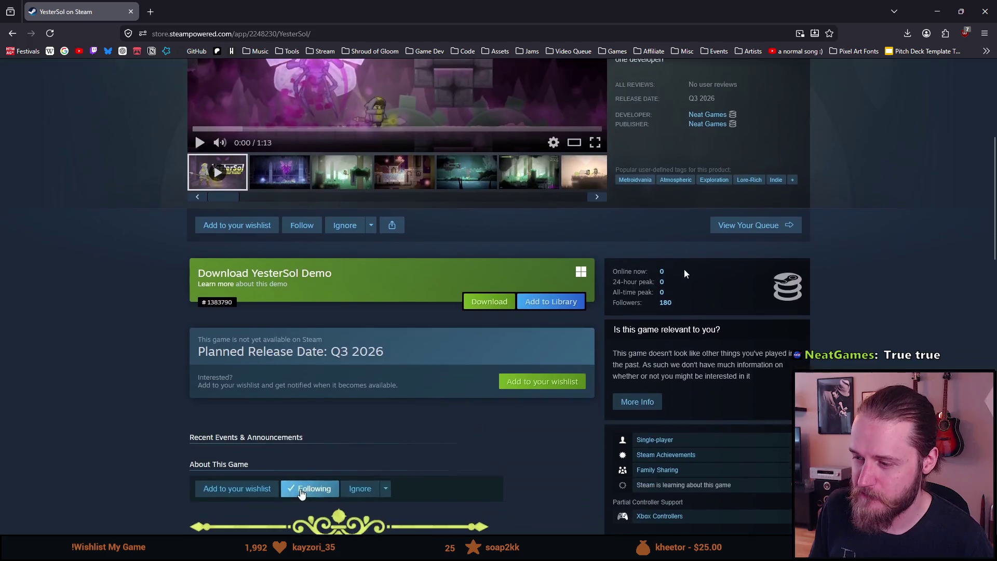
Unfollow YesterSol and expand the full game description with Read More
left_click(306, 488)
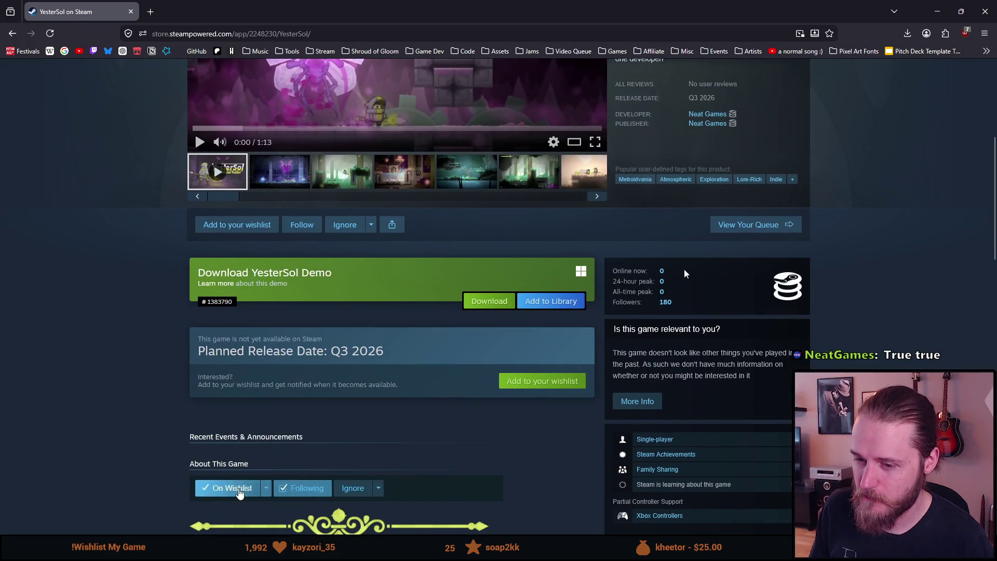
scroll(301, 491, "down", 3)
scroll(401, 351, "down", 8)
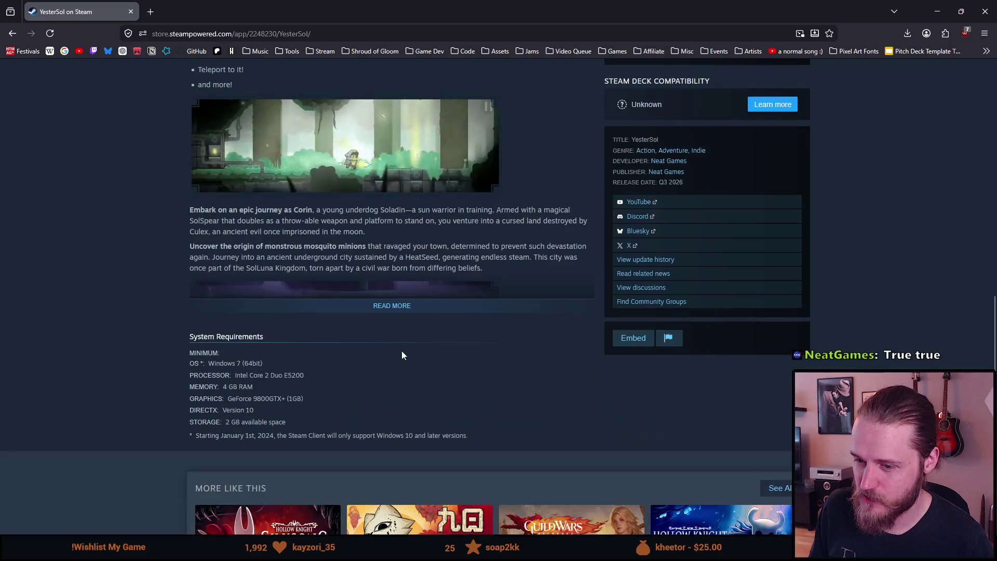
left_click(390, 307)
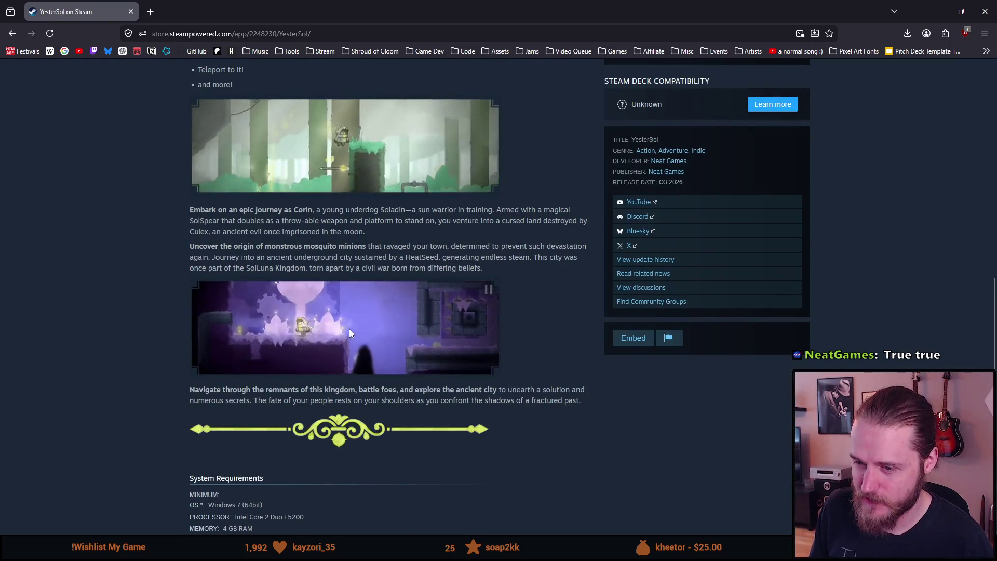
scroll(307, 434, "up", 8)
scroll(306, 434, "up", 7)
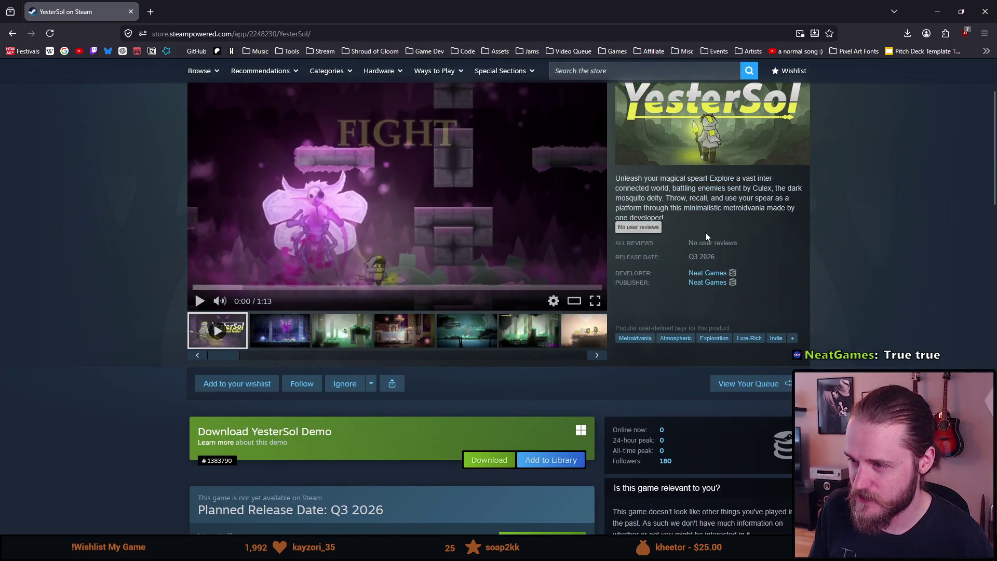
left_click_drag(677, 224, 616, 178)
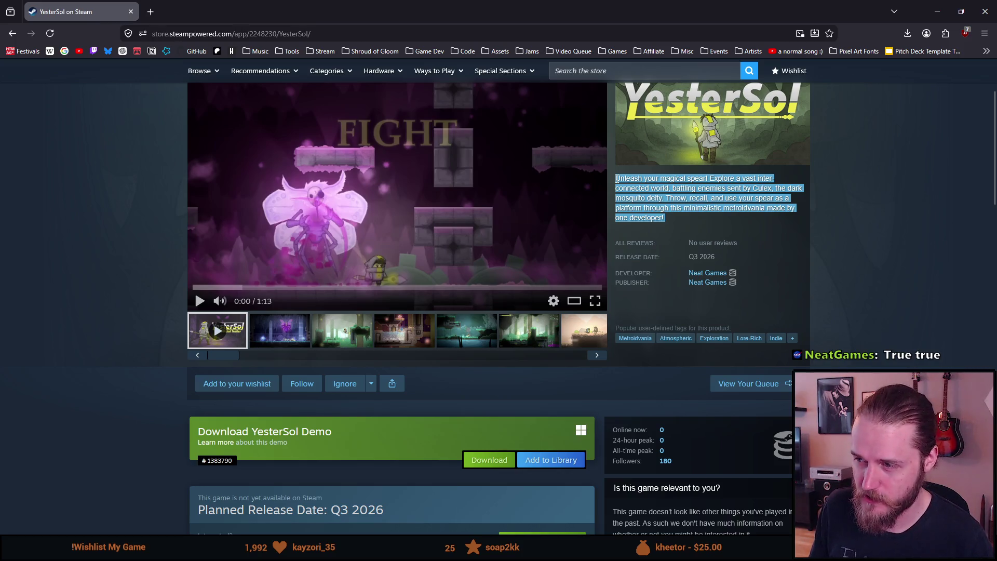
left_click(617, 179)
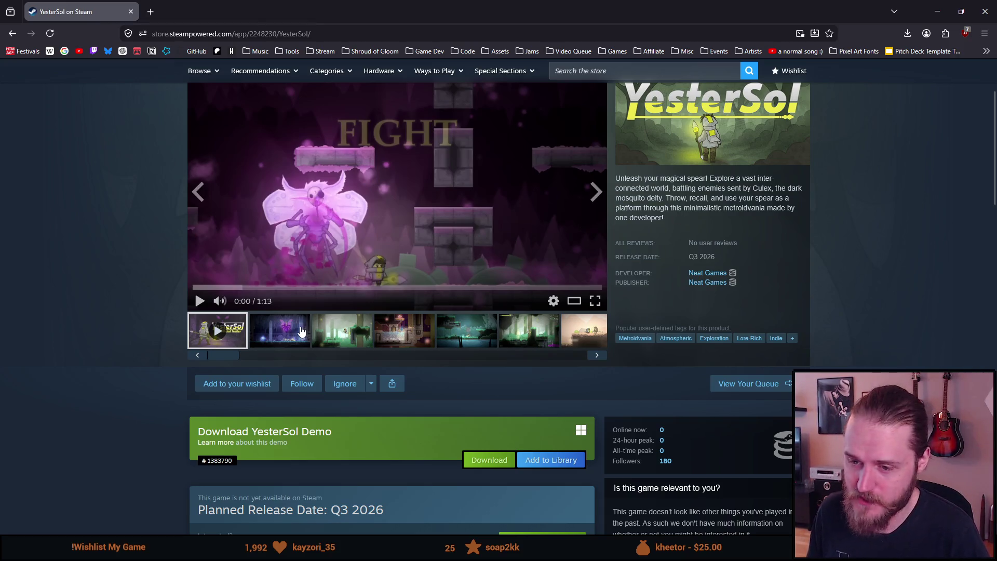
Expand the list to show all 11 supported languages
scroll(300, 329, "down", 10)
scroll(275, 337, "up", 4)
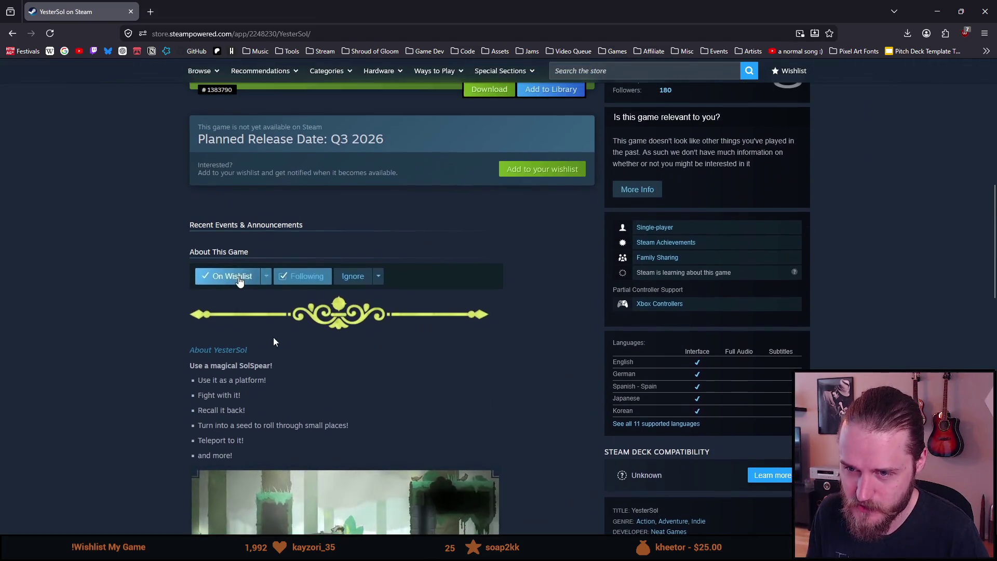
scroll(273, 337, "up", 8)
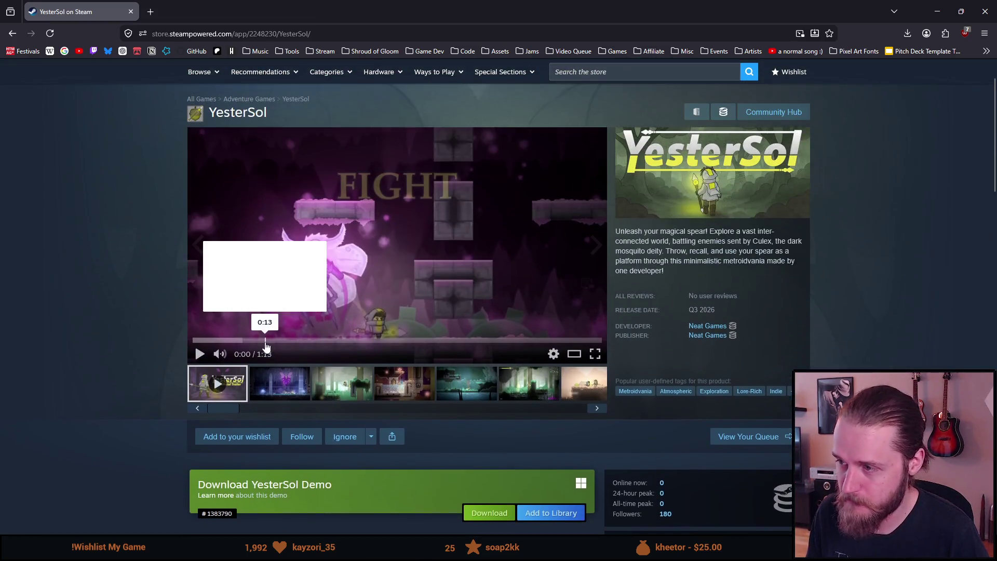
scroll(265, 345, "down", 3)
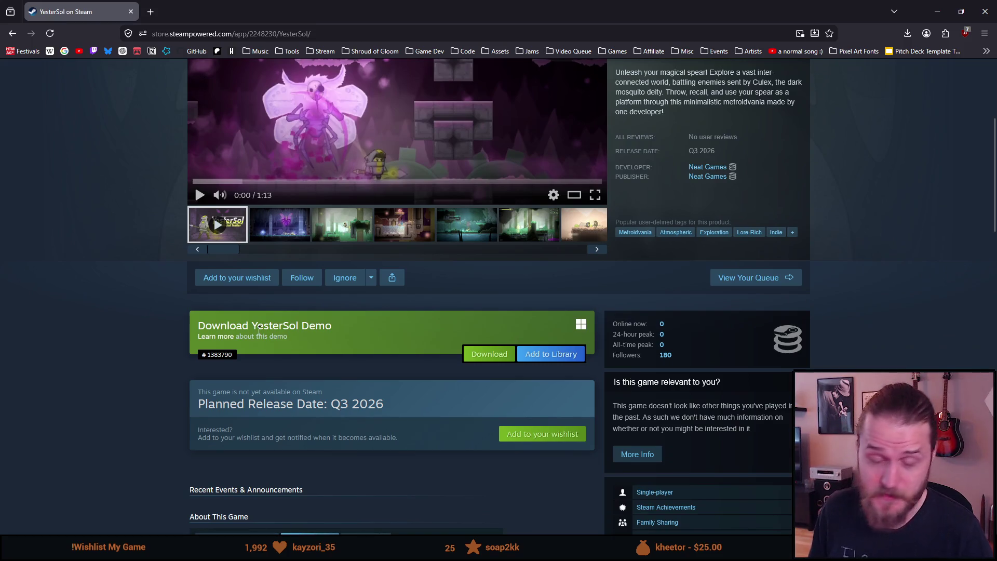
scroll(259, 330, "down", 4)
scroll(259, 330, "up", 7)
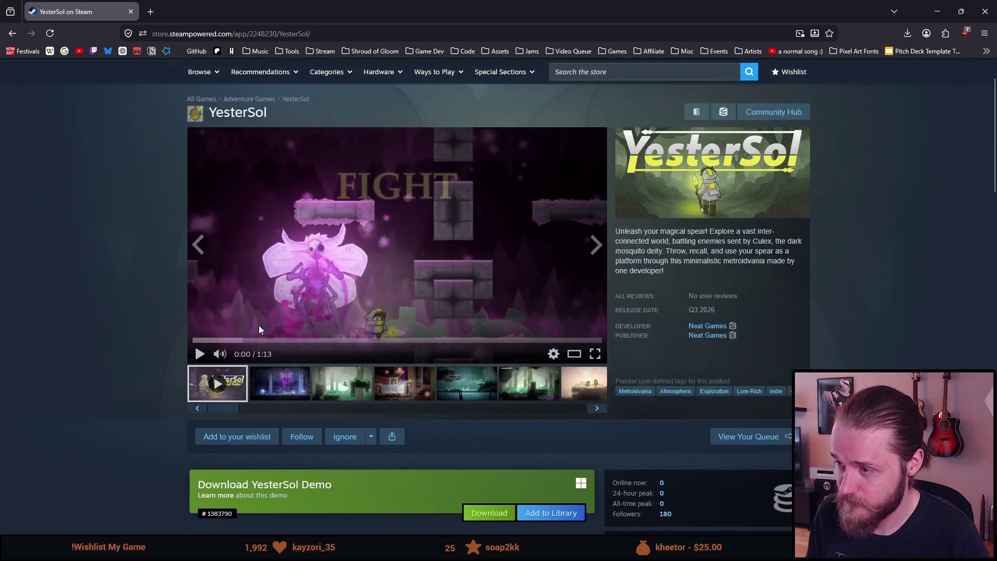
scroll(258, 325, "down", 7)
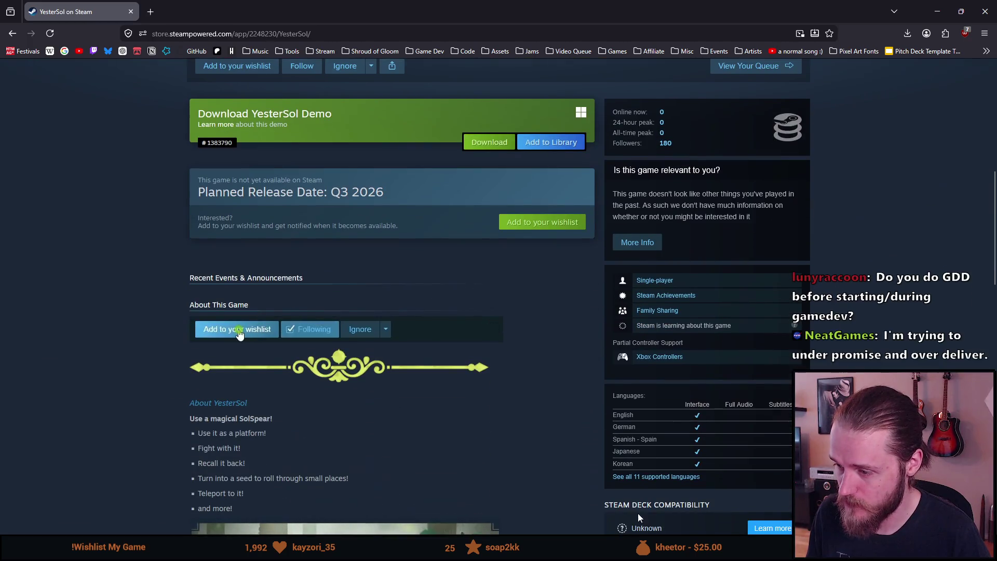
left_click(650, 476)
scroll(551, 463, "down", 1)
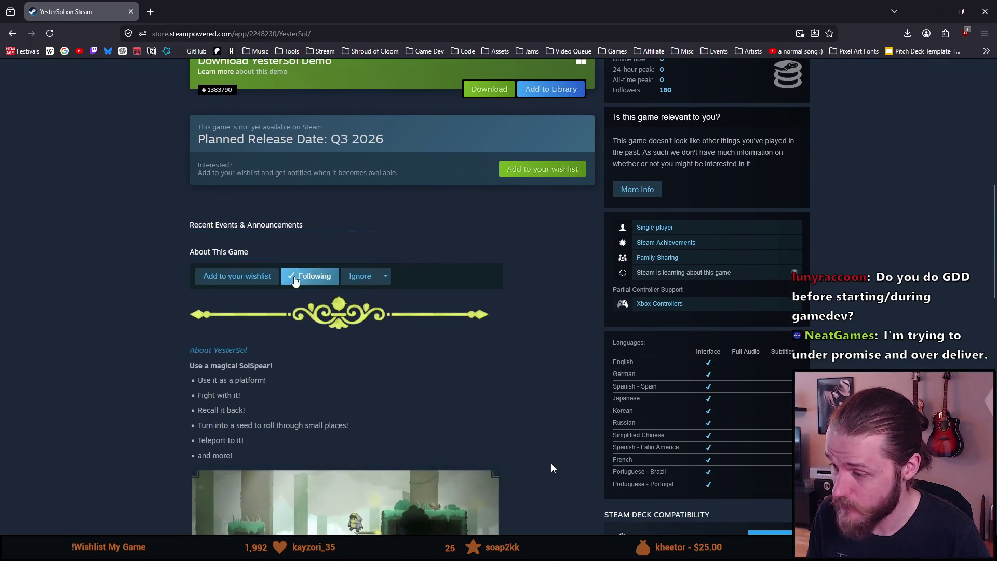
left_click_drag(637, 484, 667, 485)
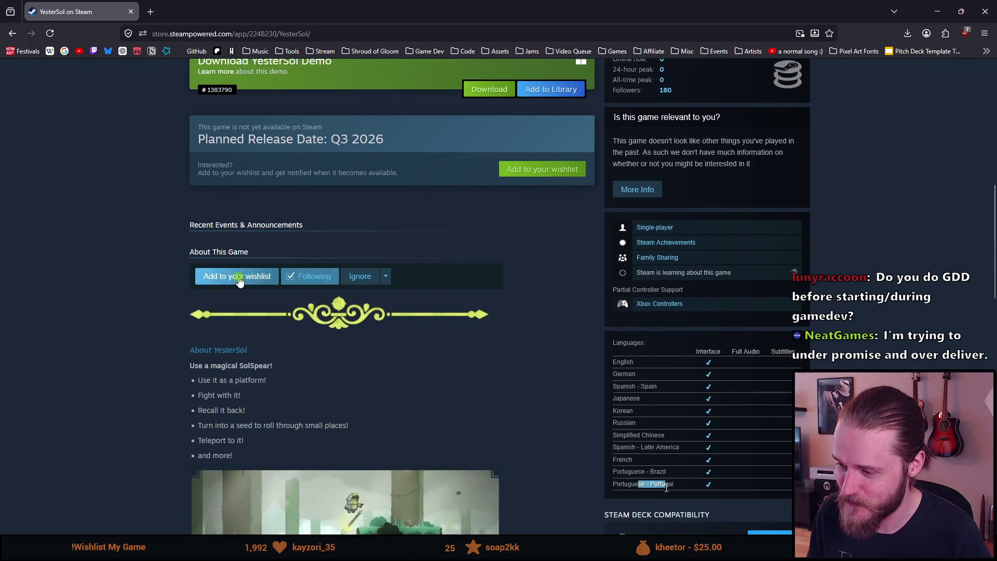
Toggle Follow off and on, leaving YesterSol followed
left_click(300, 279)
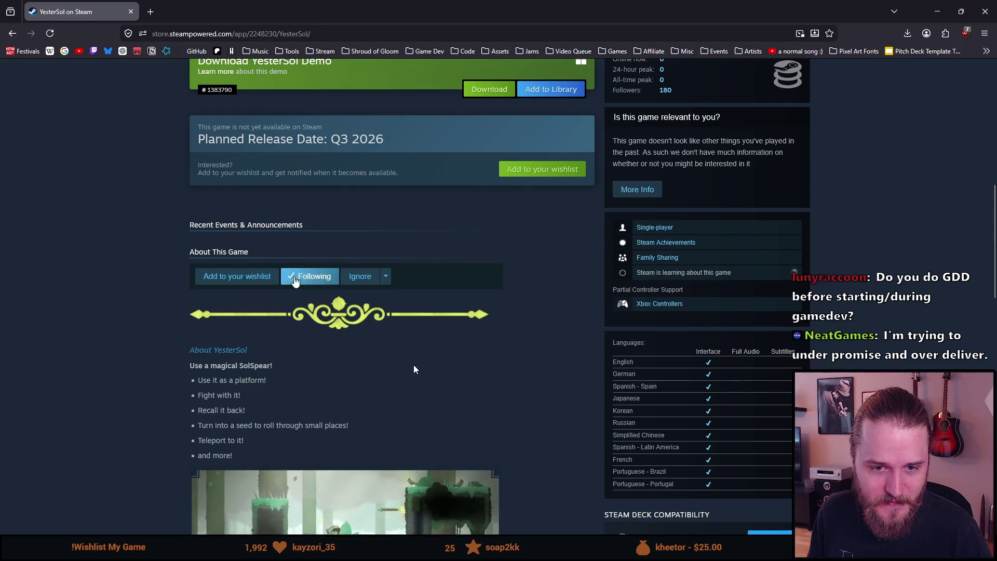
left_click(295, 279)
scroll(301, 333, "up", 2)
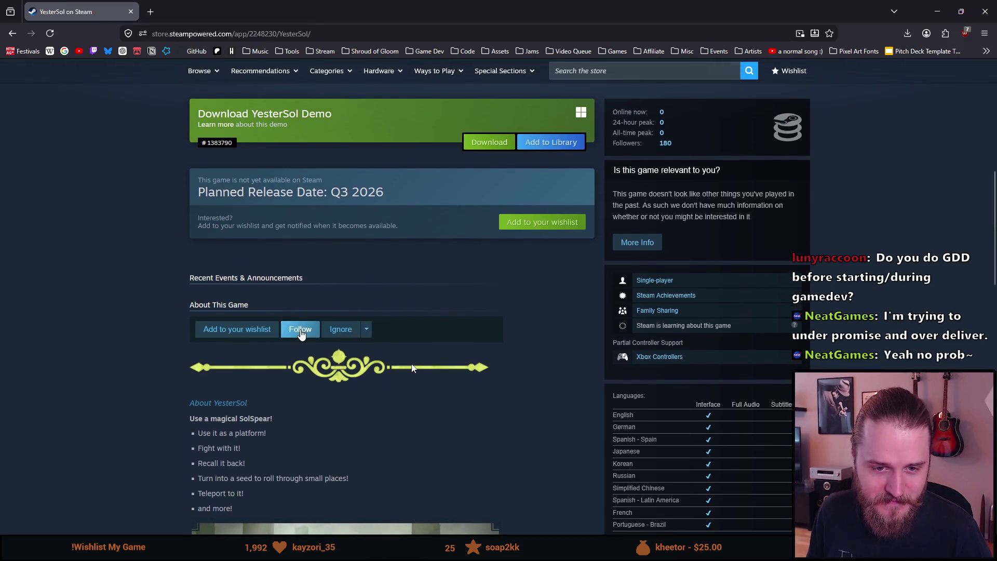
left_click(301, 334)
scroll(293, 358, "up", 1)
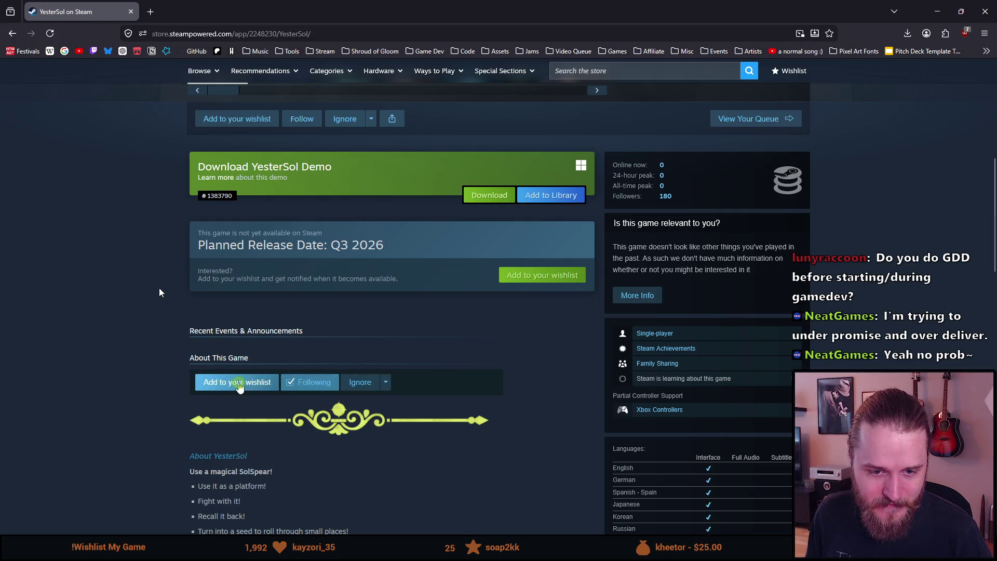
Toggle Follow on and off repeatedly, ending with YesterSol followed
left_click(302, 384)
left_click(300, 384)
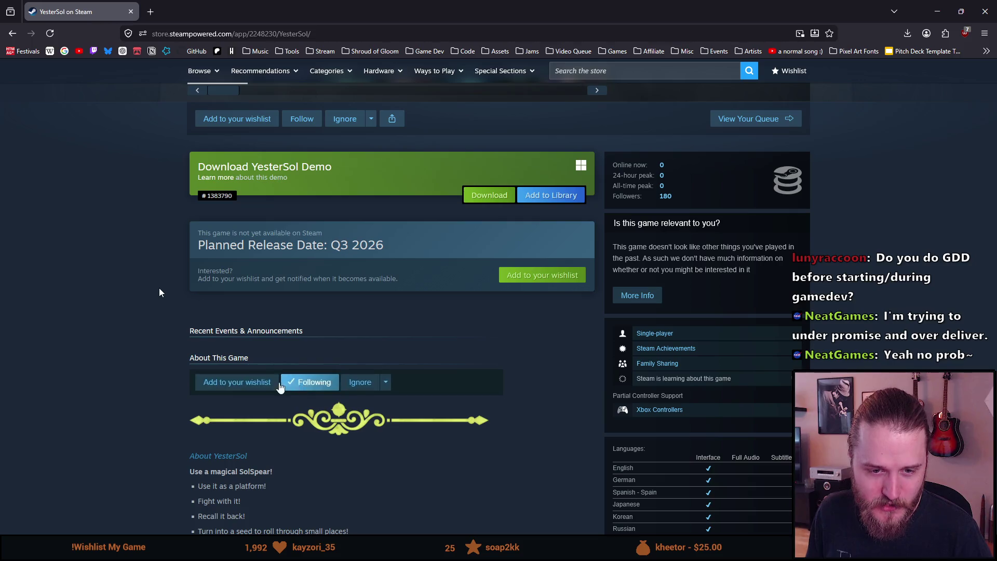
left_click(287, 385)
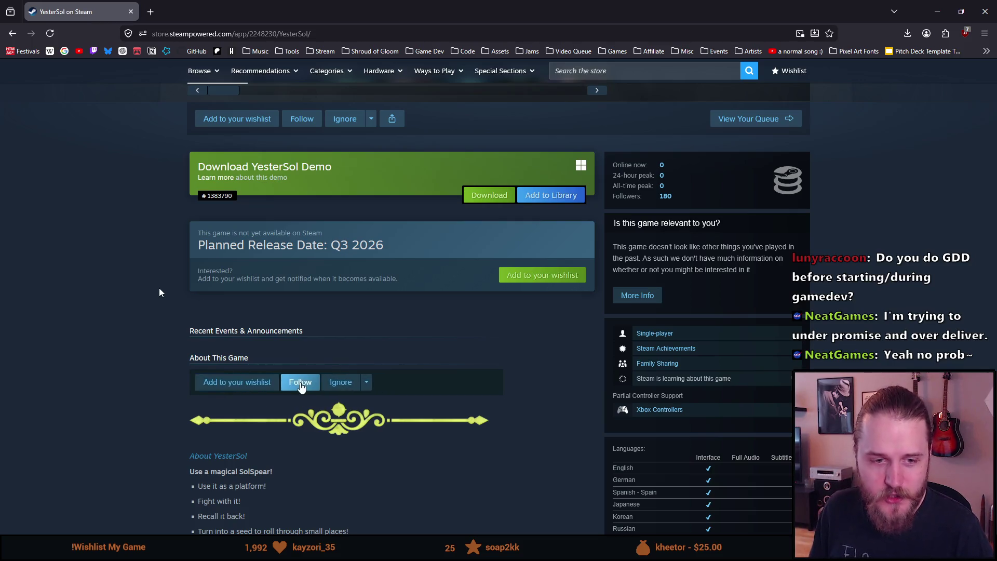
left_click(283, 386)
left_click(300, 386)
left_click(300, 385)
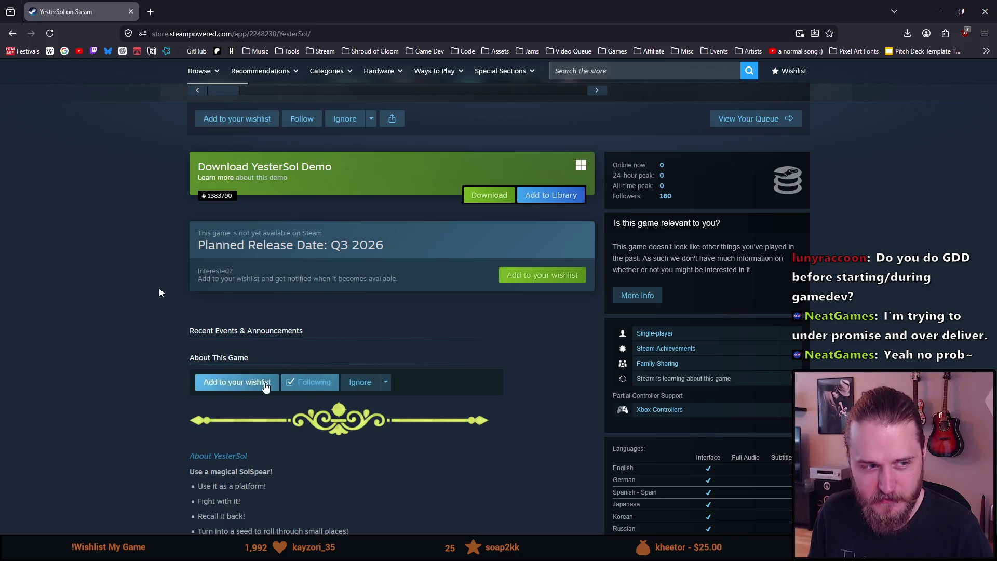
left_click(300, 385)
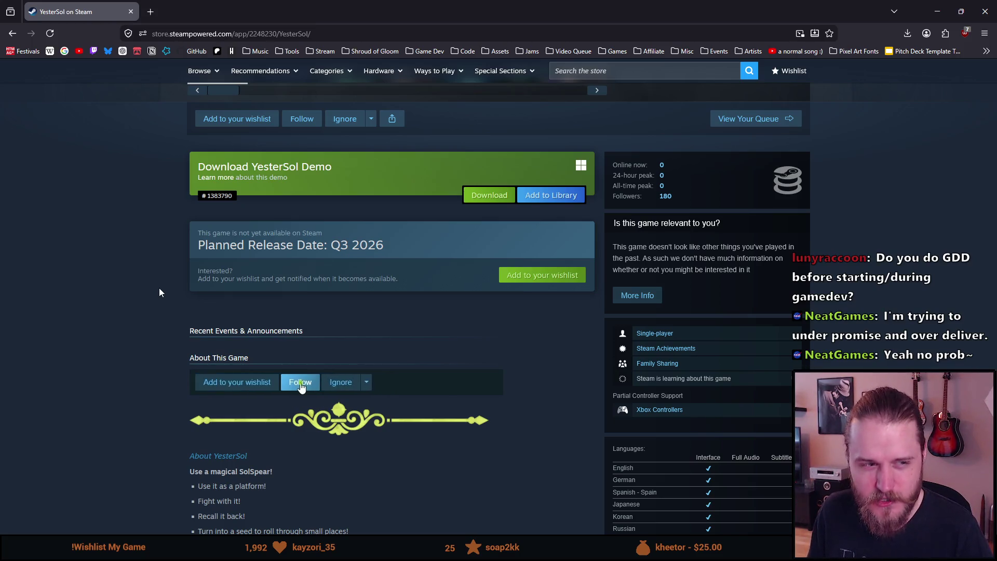
left_click(300, 385)
left_click(301, 384)
left_click(300, 386)
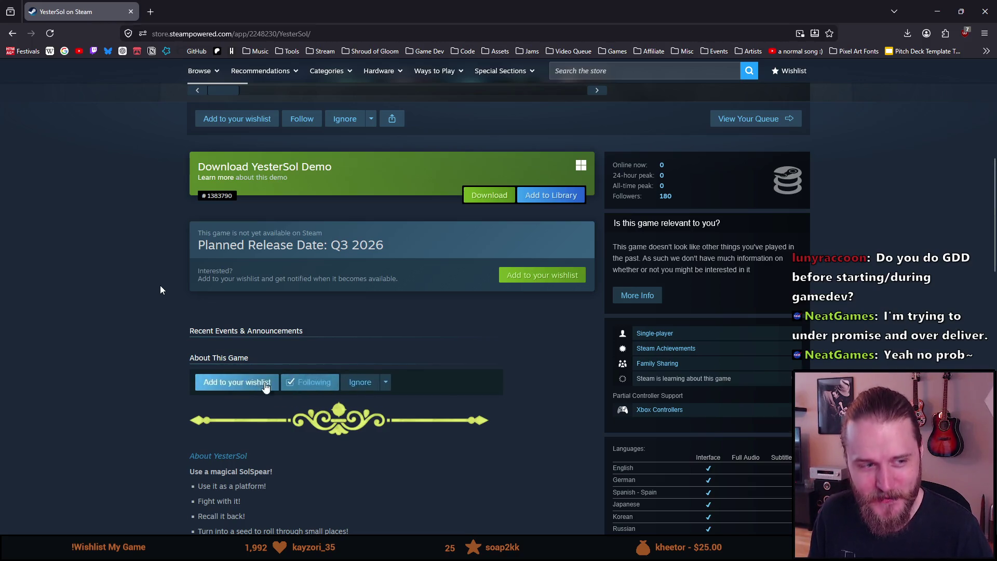
left_click(300, 385)
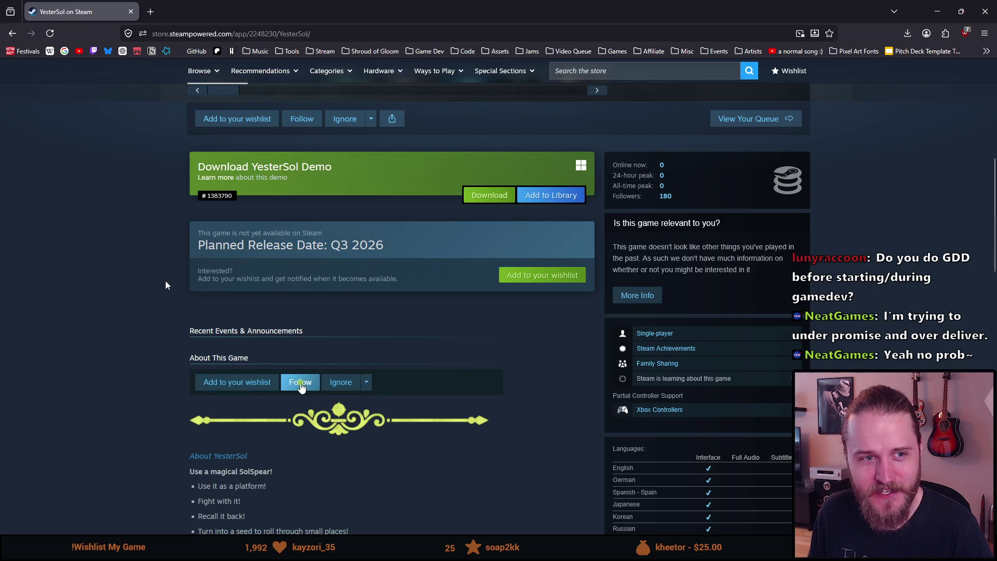
left_click(300, 384)
left_click(301, 384)
left_click(300, 384)
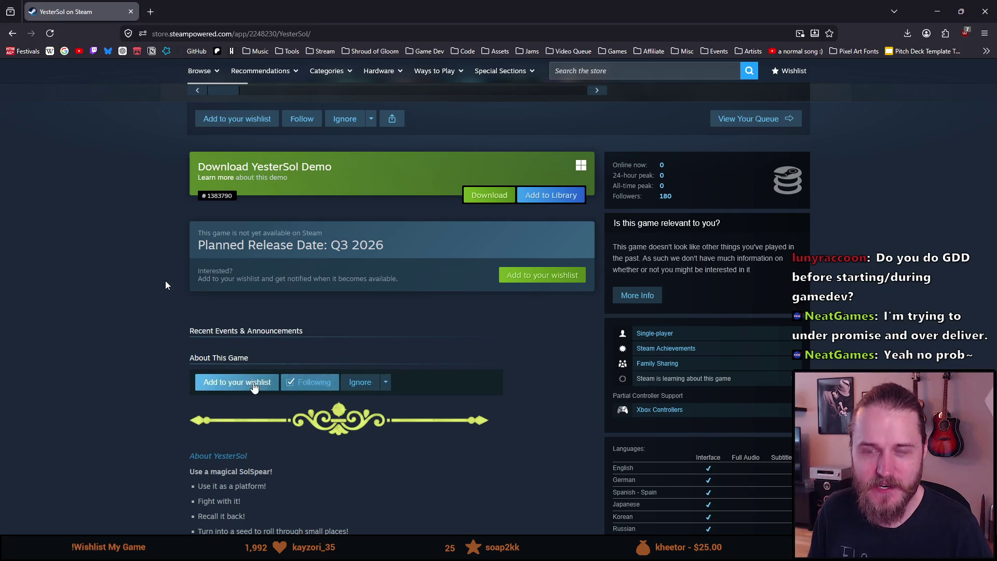
left_click(307, 383)
left_click(306, 384)
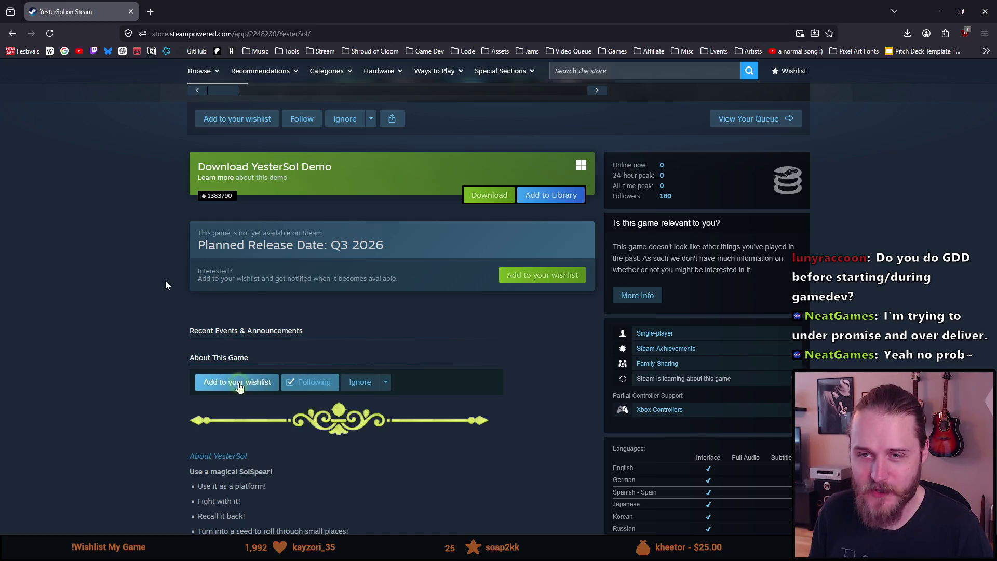
left_click(300, 383)
left_click(300, 383)
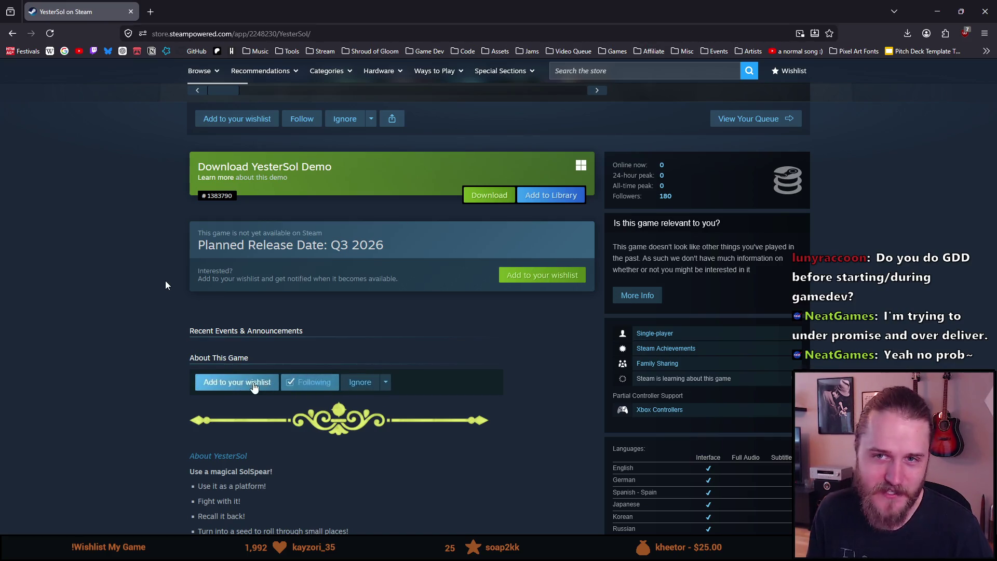
left_click(297, 383)
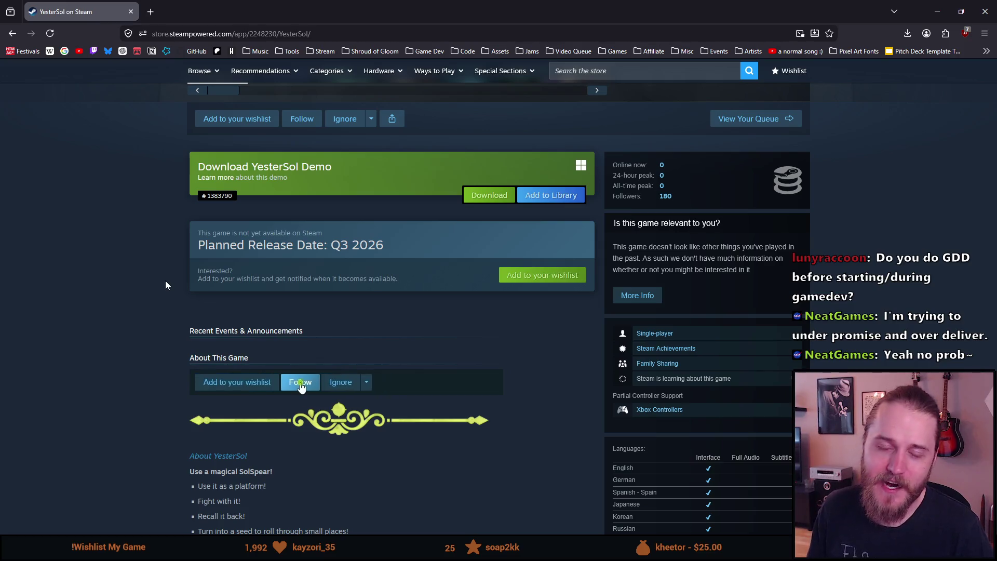
left_click(292, 383)
left_click(300, 383)
left_click(300, 383)
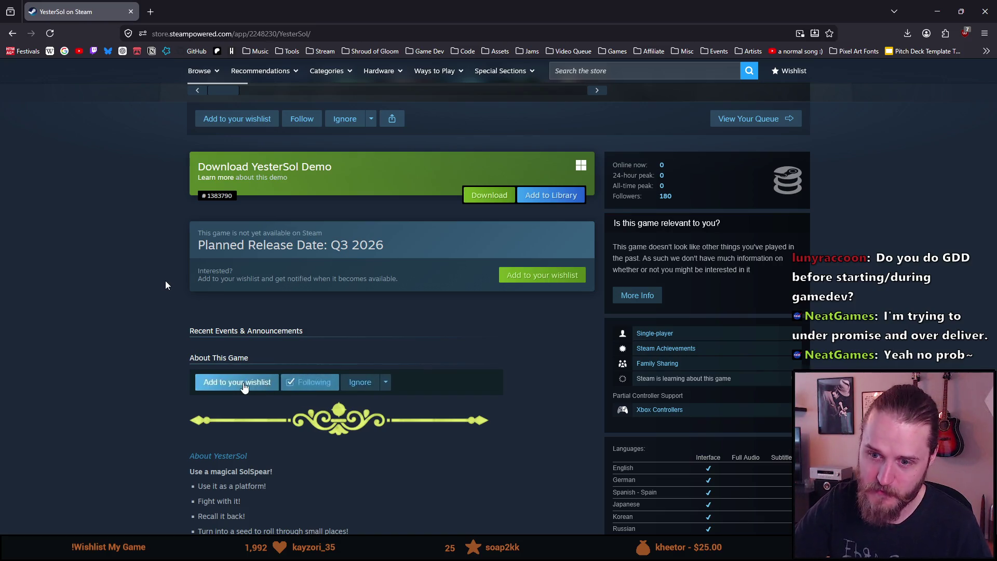
left_click(300, 384)
left_click(300, 385)
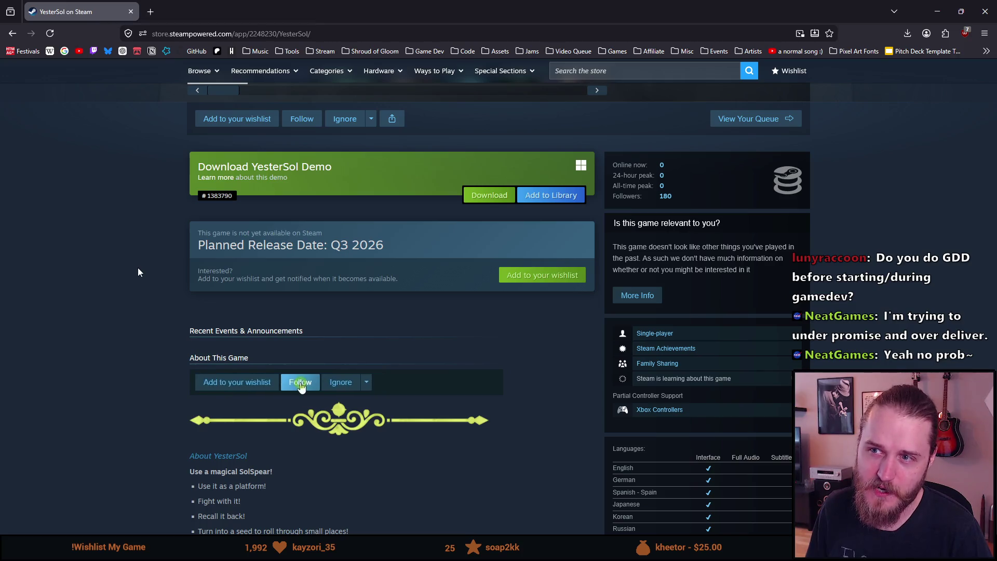
Add and remove YesterSol from the wishlist three times, leaving it unwishlisted
left_click(238, 383)
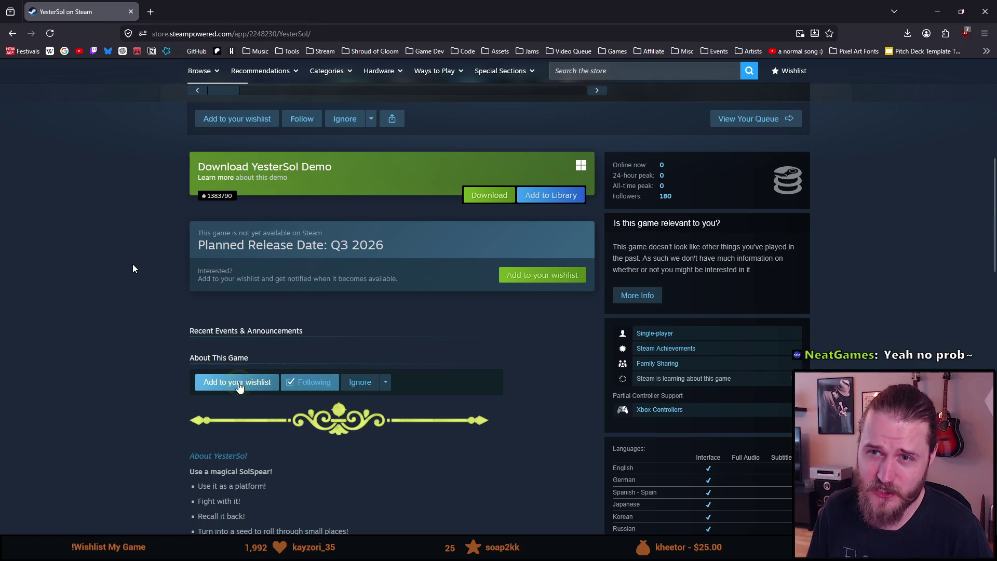
left_click(239, 385)
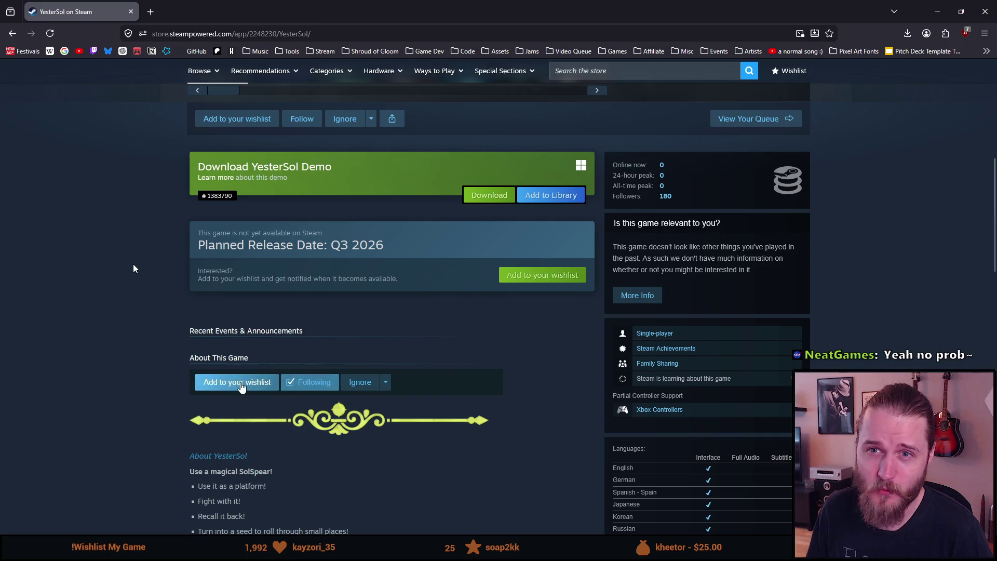
left_click(239, 385)
left_click(238, 384)
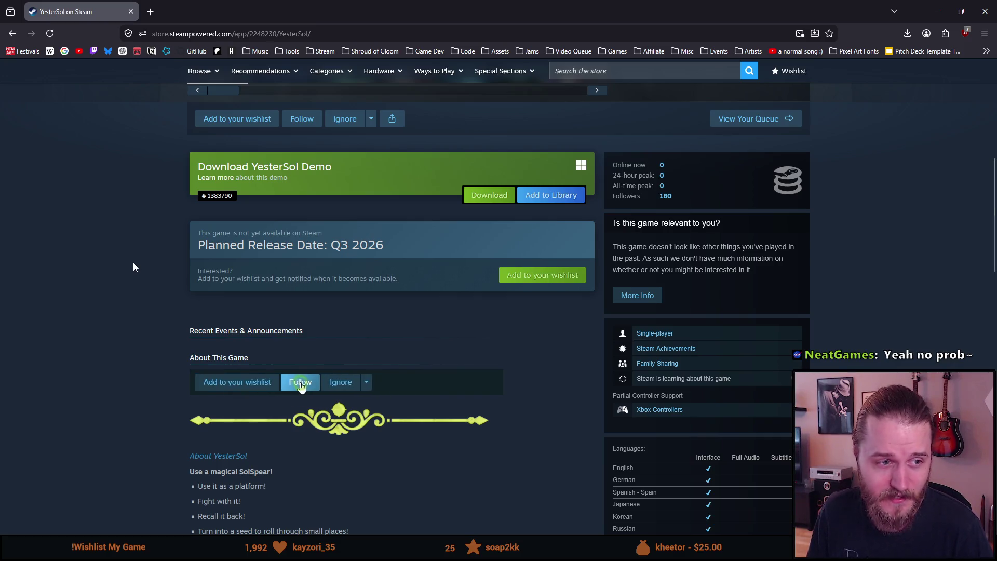
left_click(239, 384)
left_click(238, 385)
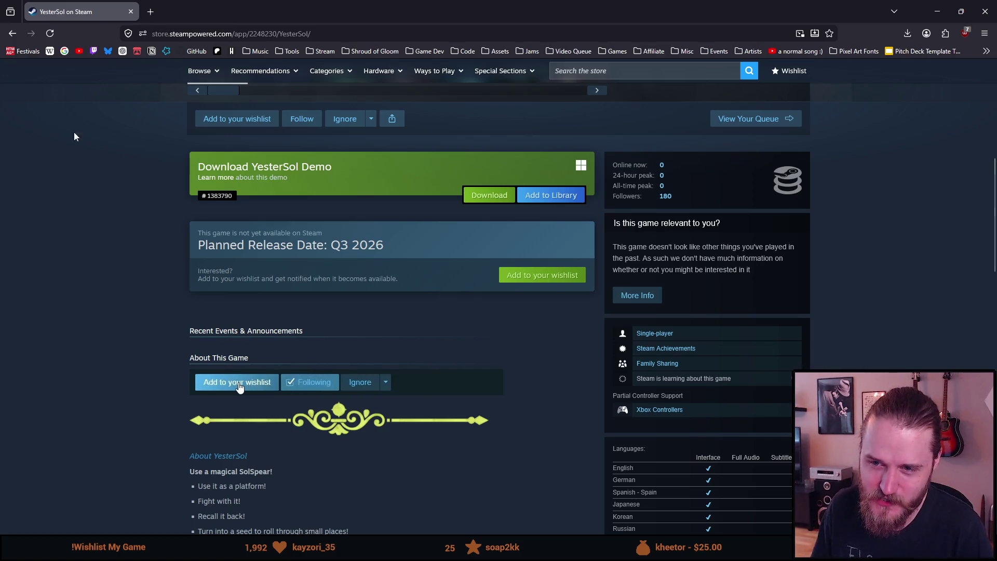
Read through YesterSol's About This Game section down to System Requirements and back
scroll(42, 300, "down", 4)
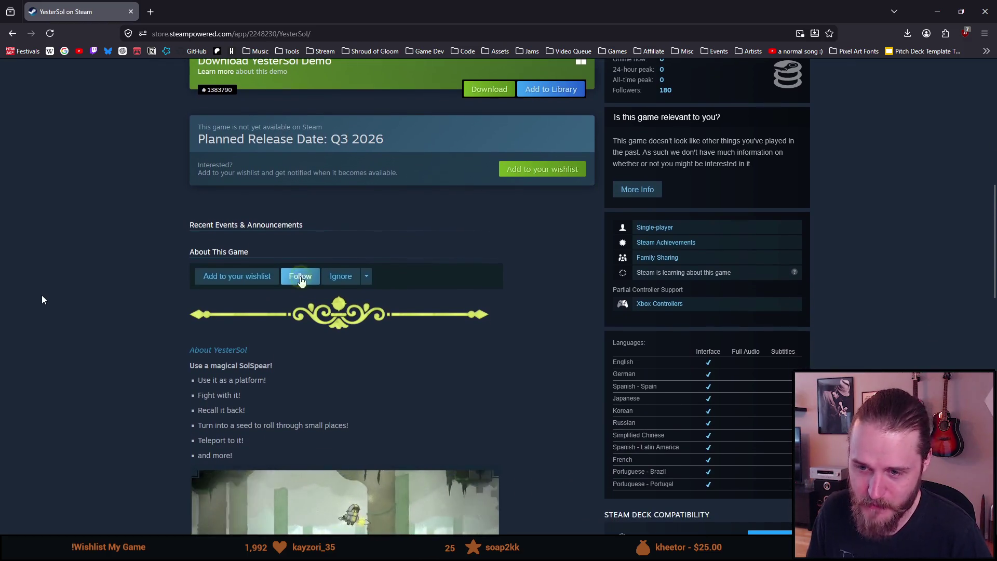
scroll(42, 299, "up", 7)
scroll(41, 300, "down", 9)
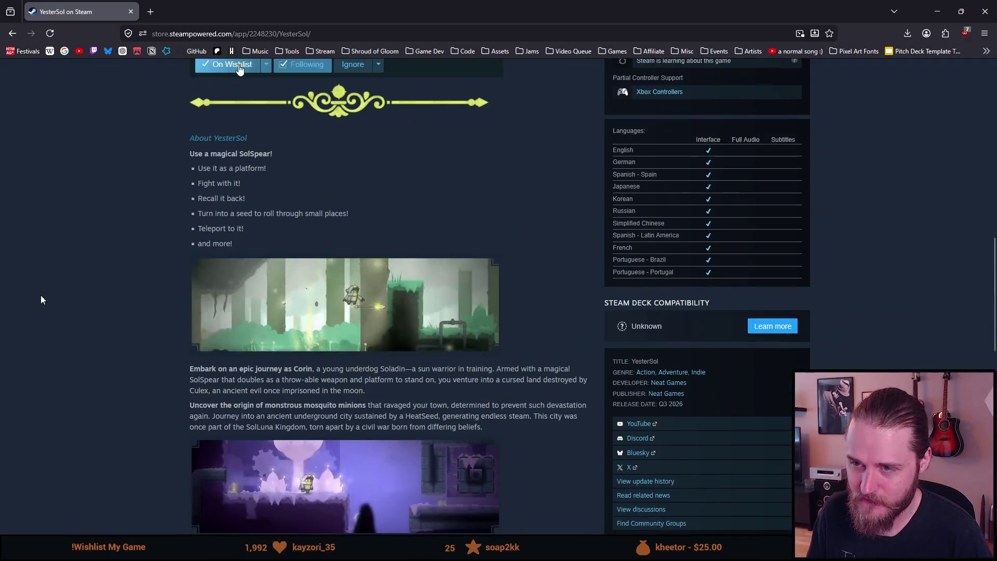
scroll(44, 300, "down", 8)
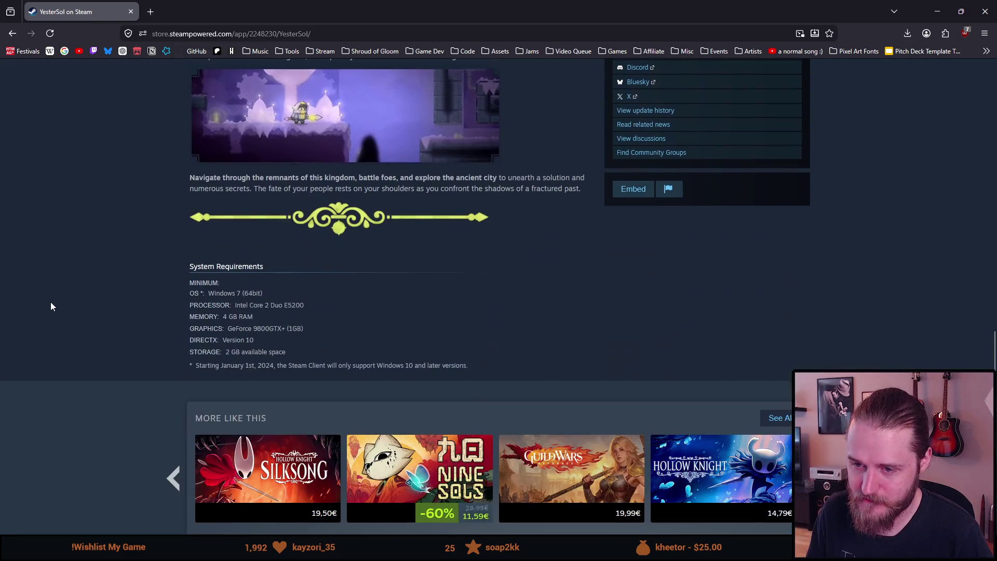
scroll(52, 307, "up", 2)
scroll(54, 304, "up", 2)
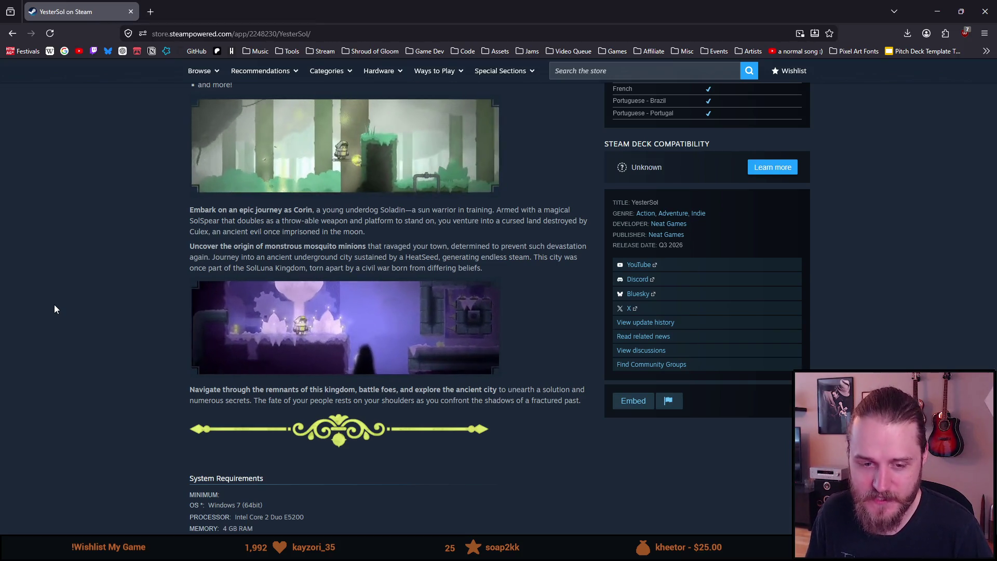
scroll(55, 306, "up", 7)
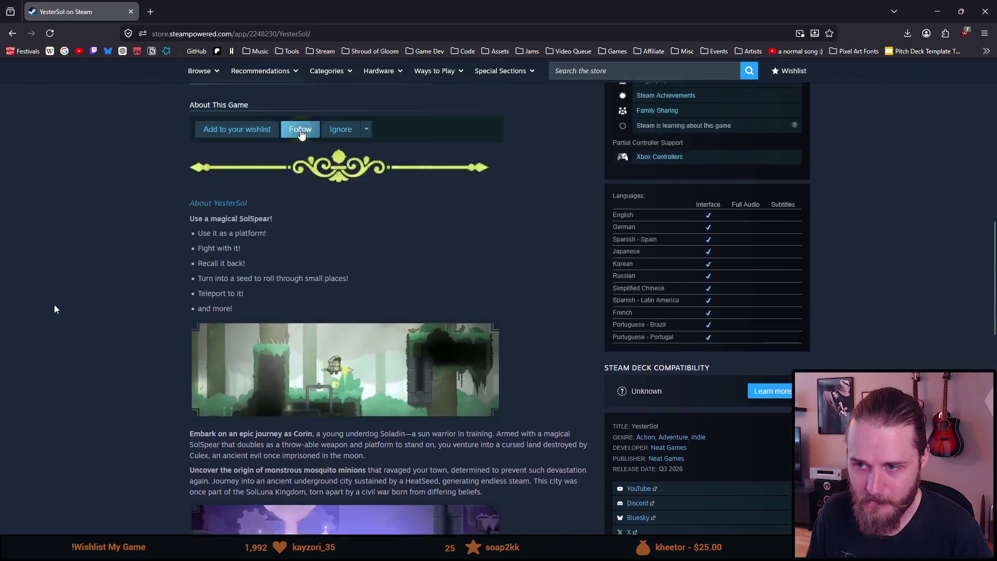
scroll(54, 309, "up", 6)
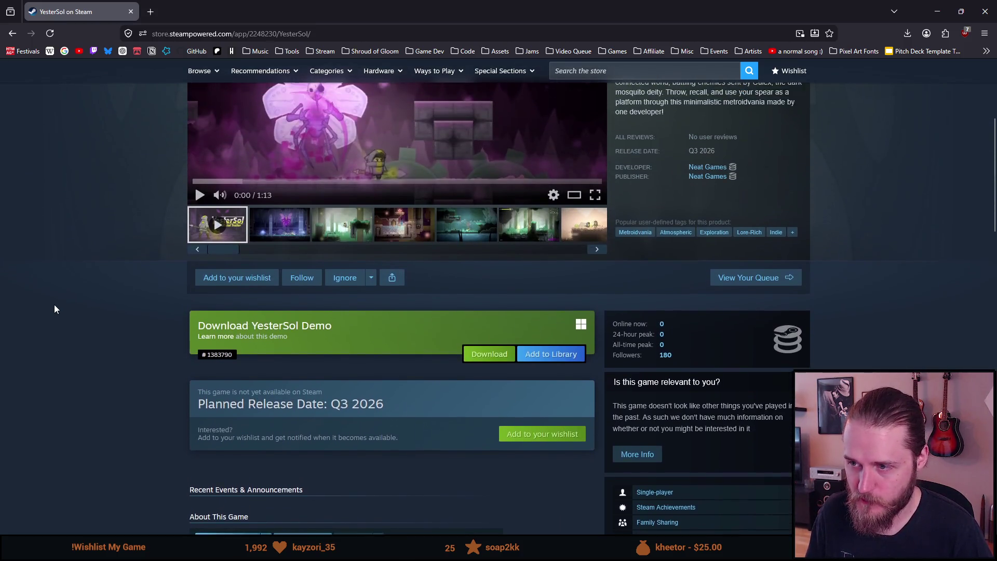
scroll(48, 281, "down", 6)
scroll(65, 273, "up", 1)
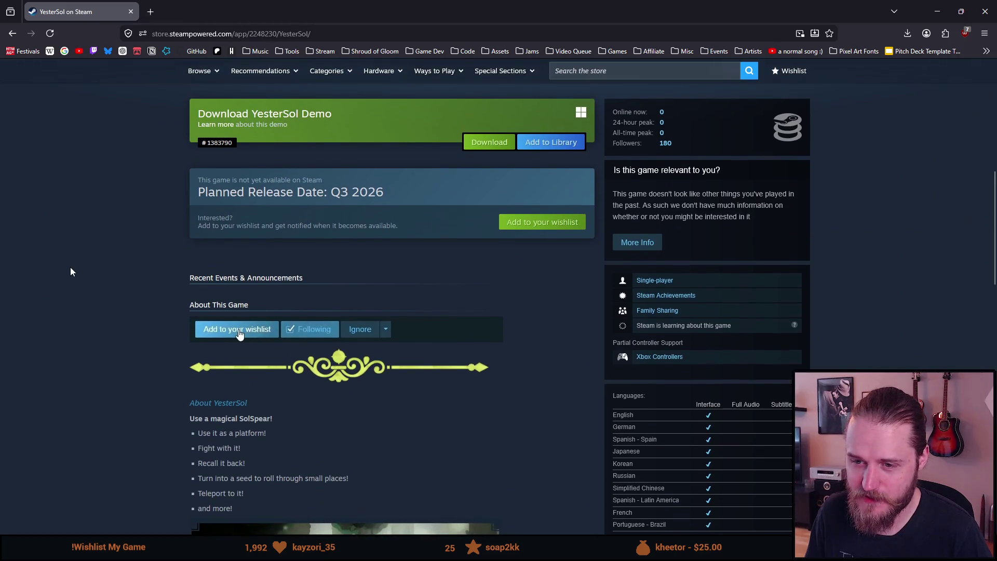
scroll(70, 266, "down", 2)
Unfollow and re-follow YesterSol, then add it to the wishlist
left_click(300, 225)
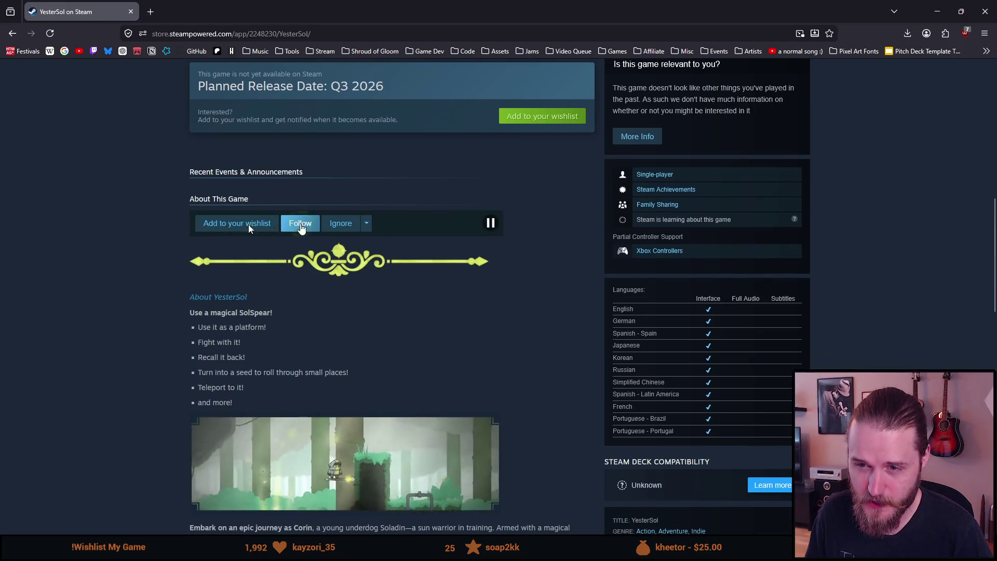
left_click(301, 224)
left_click(229, 234)
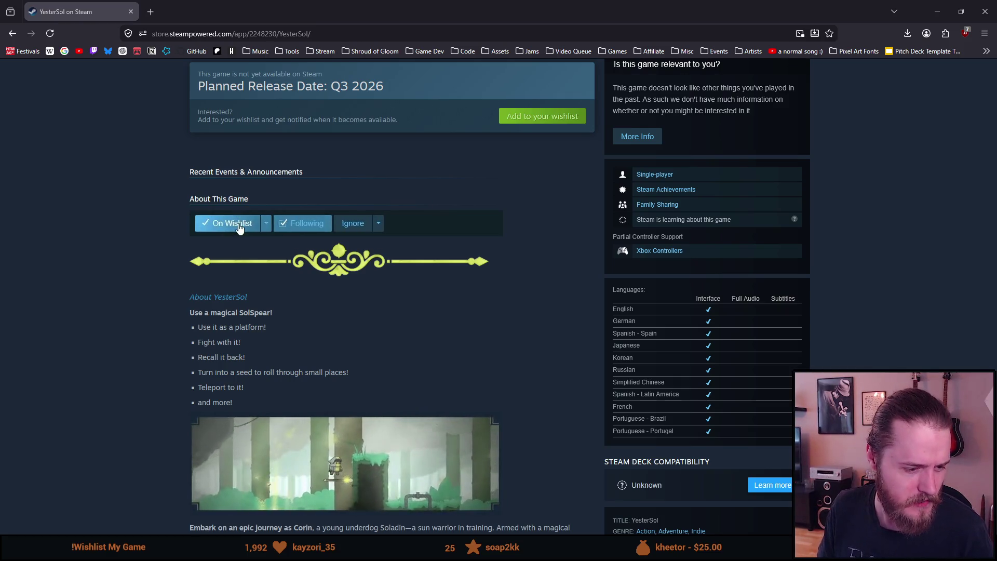
Toggle YesterSol's Follow status off and on repeatedly, leaving it followed
left_click(300, 226)
left_click(300, 227)
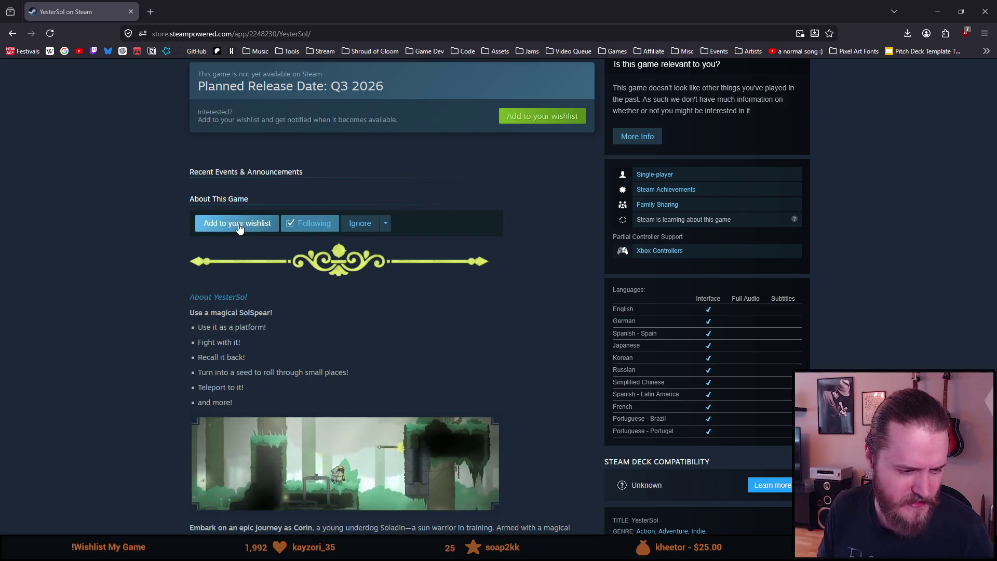
left_click(302, 228)
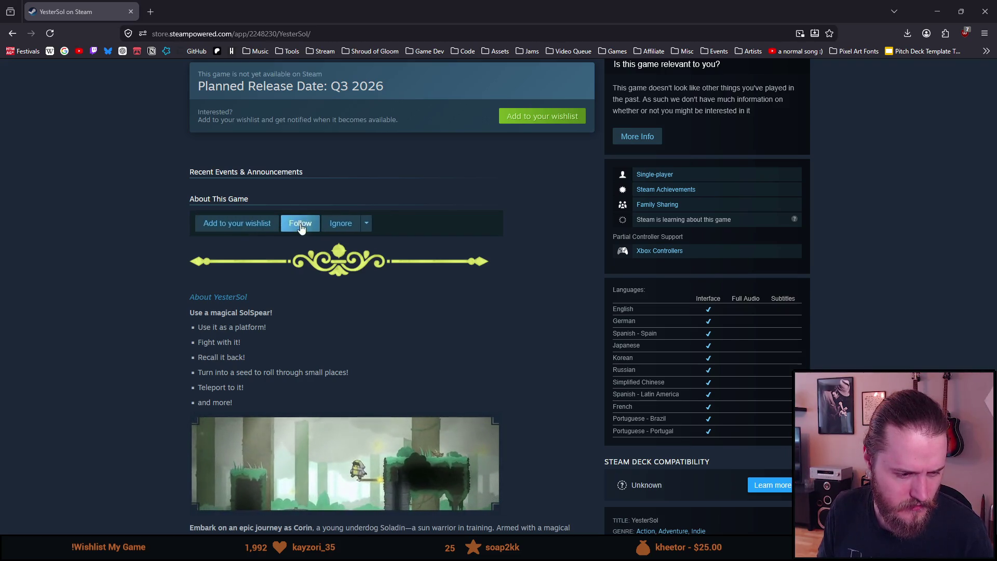
left_click(301, 227)
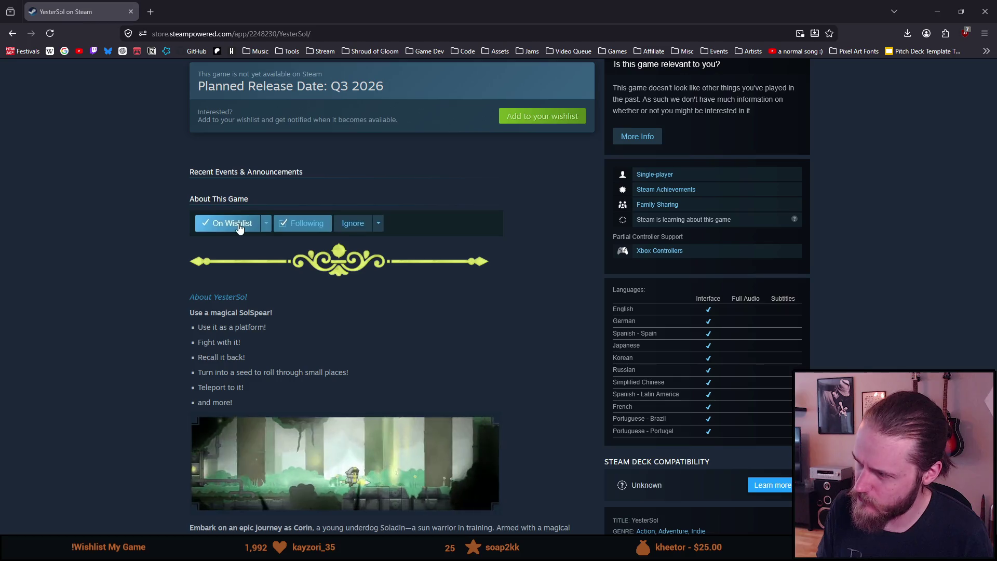
left_click(301, 228)
left_click(301, 227)
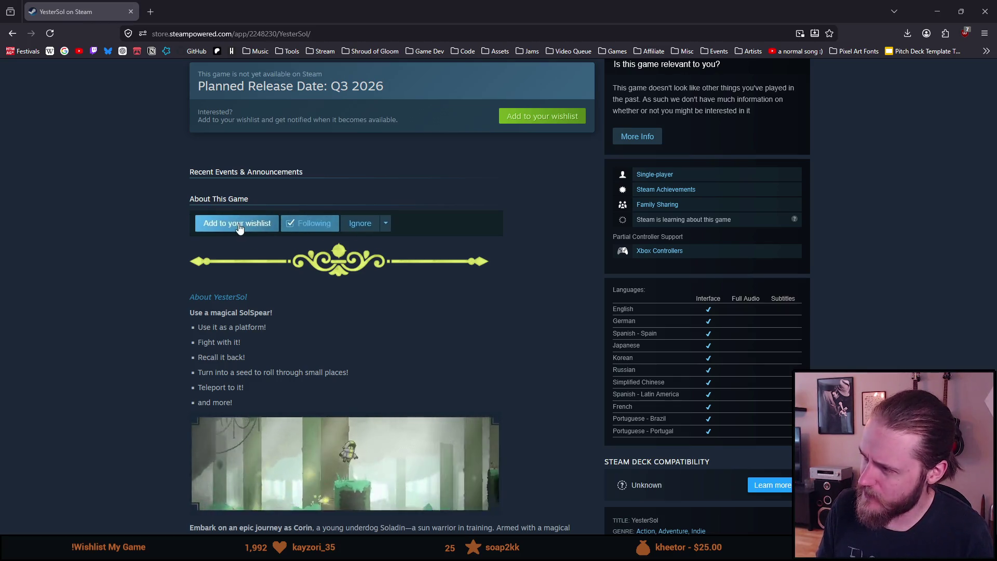
left_click(300, 223)
left_click(301, 227)
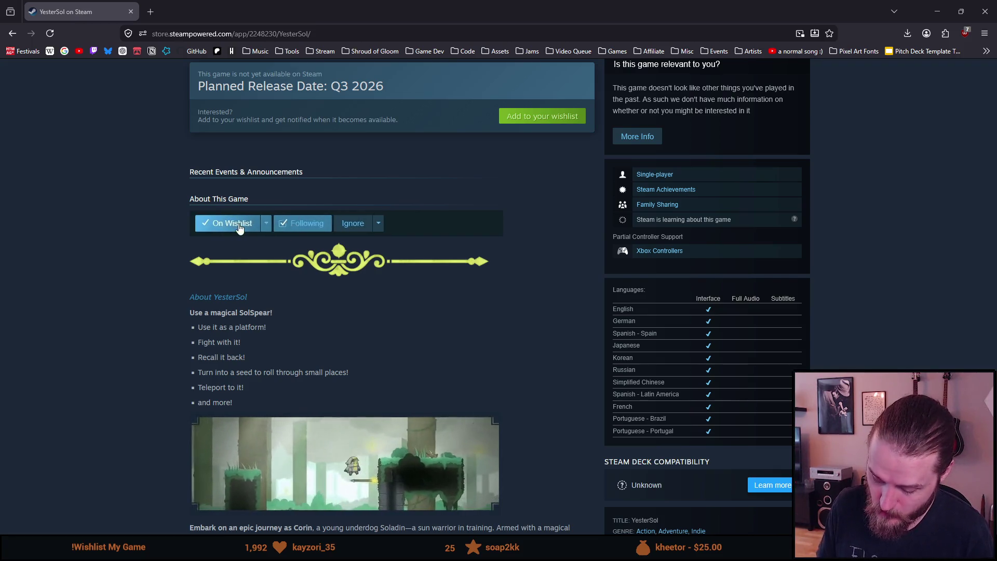
left_click(300, 223)
left_click(301, 227)
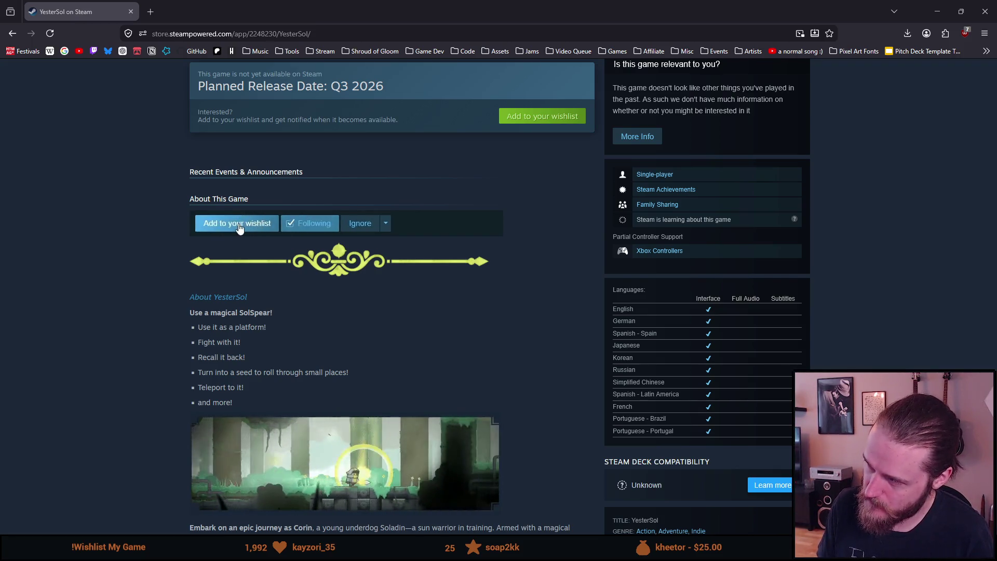
left_click(301, 224)
left_click(301, 226)
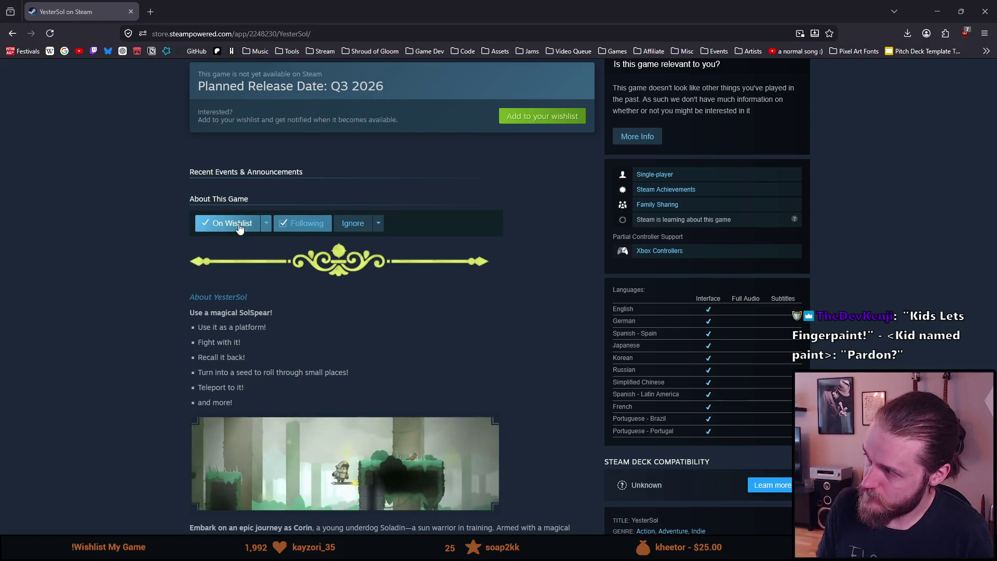
left_click(301, 224)
left_click(301, 227)
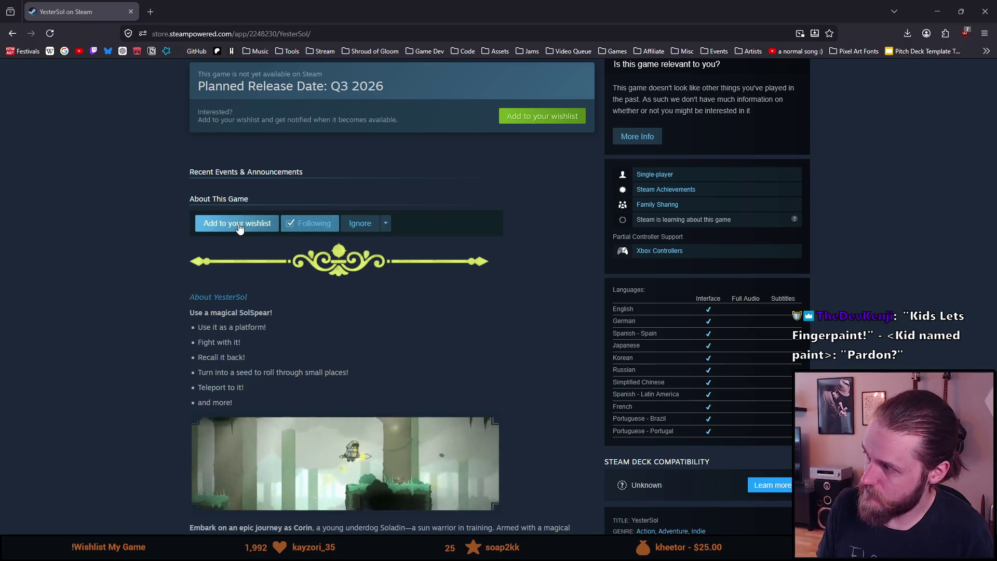
left_click(300, 225)
left_click(301, 225)
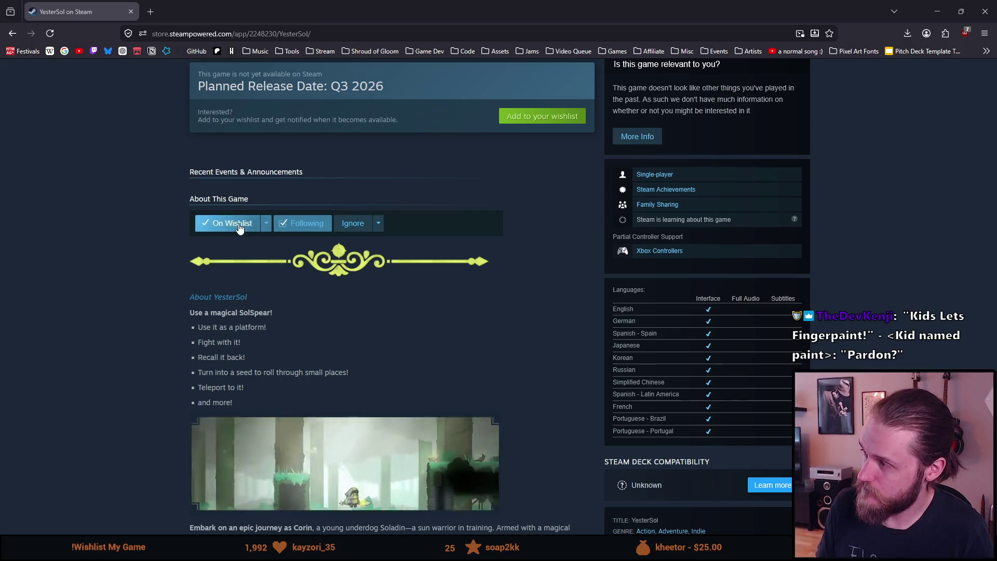
left_click(301, 225)
left_click(300, 224)
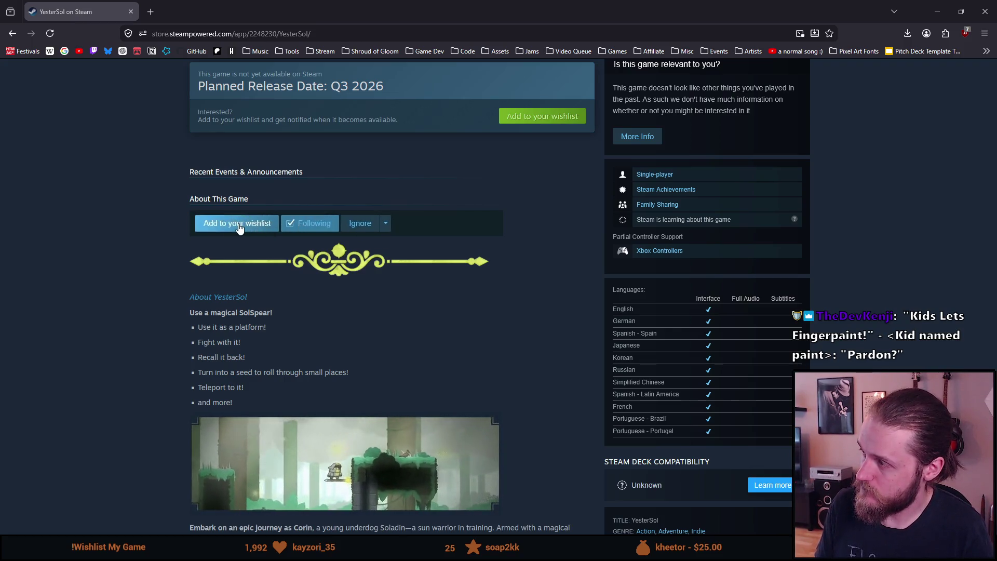
left_click(300, 225)
left_click(301, 225)
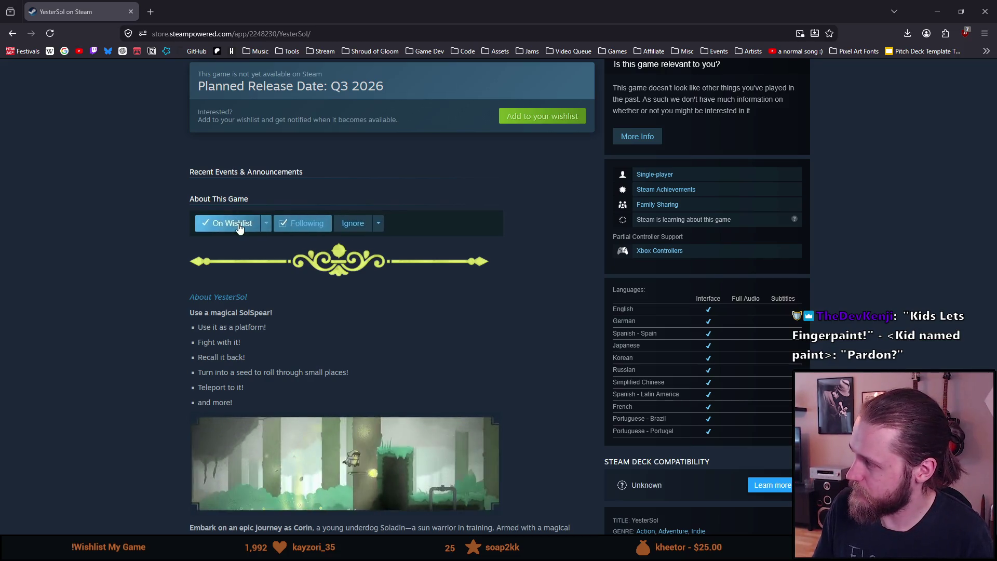
left_click(301, 225)
left_click(301, 225)
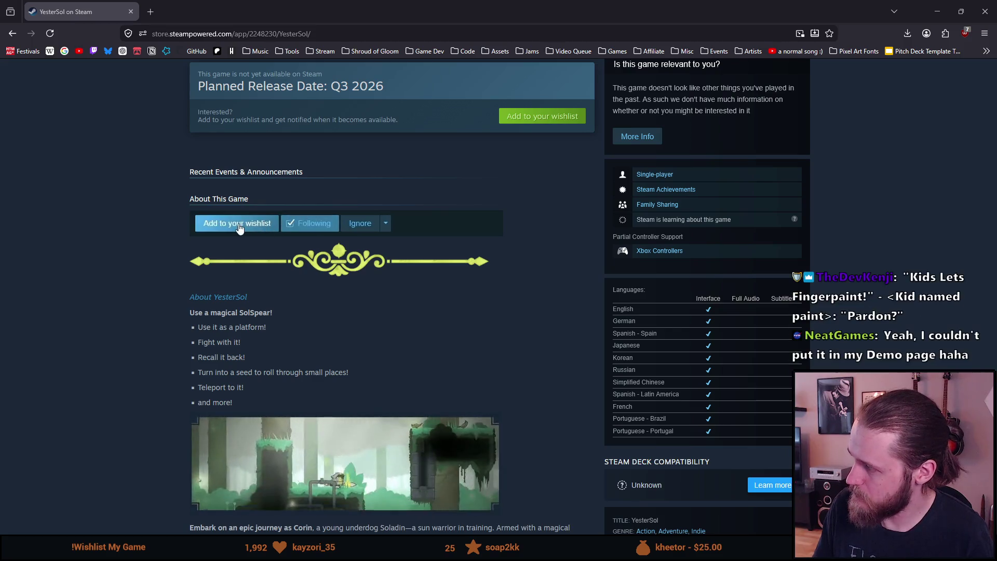
left_click(301, 225)
left_click(300, 225)
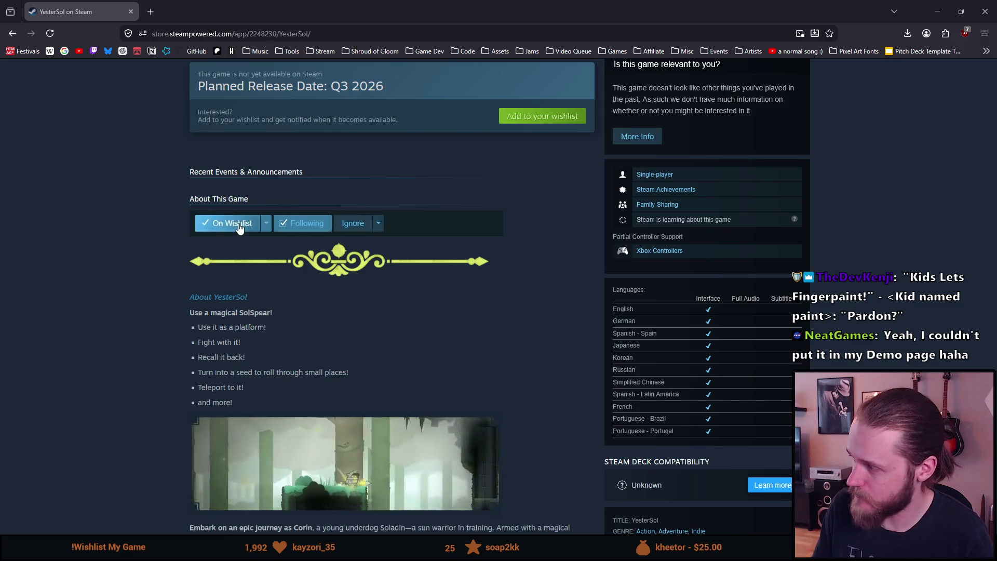
left_click(300, 225)
left_click(301, 225)
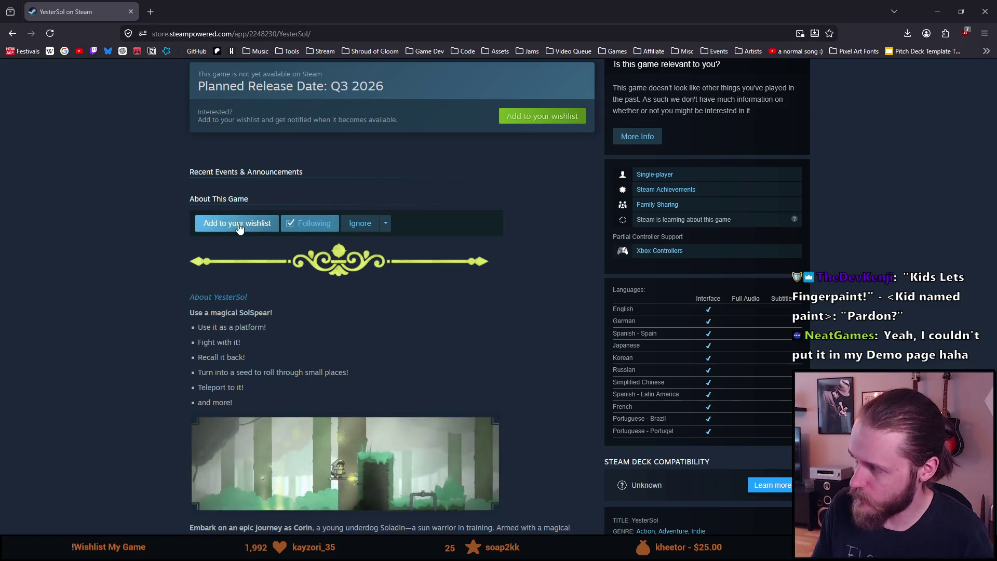
Re-follow YesterSol once more, then open the Shroud of Gloom store page from bookmarks
left_click(300, 225)
left_click(300, 225)
left_click(370, 51)
left_click(369, 74)
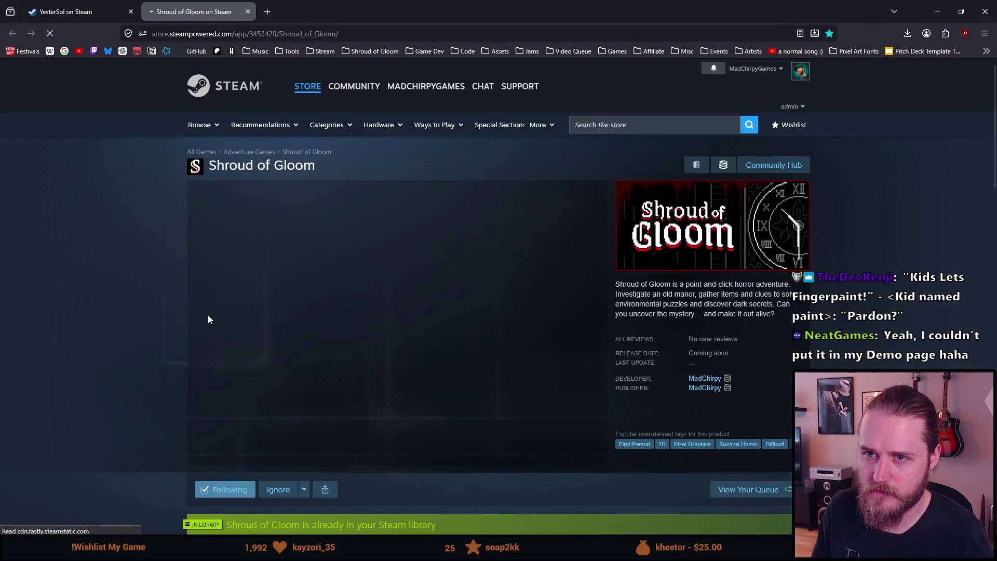
Skim Shroud of Gloom's reviews and description, then return to the YesterSol store tab
scroll(208, 314, "down", 4)
scroll(163, 415, "down", 10)
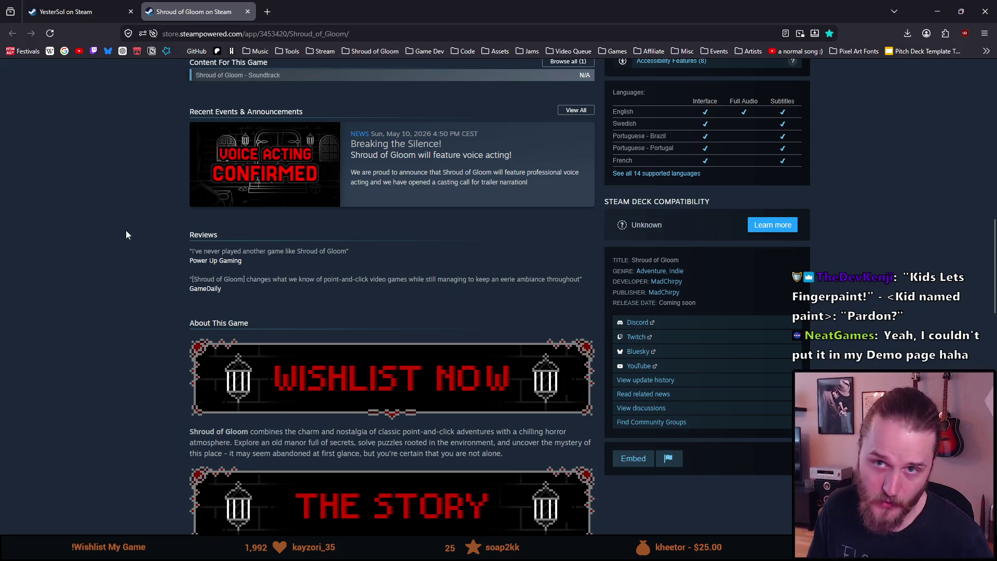
scroll(97, 191, "up", 7)
left_click(66, 11)
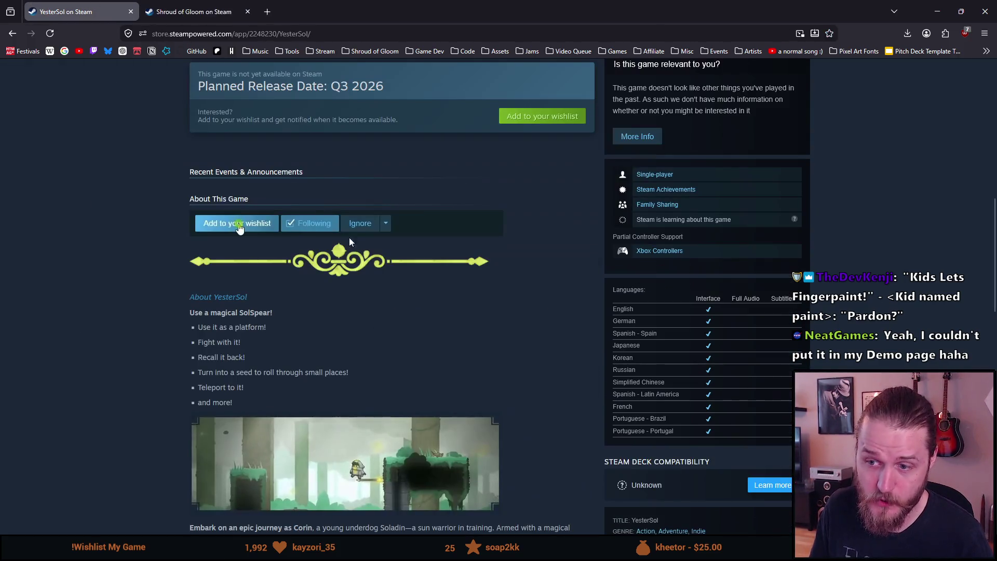
scroll(150, 389, "down", 4)
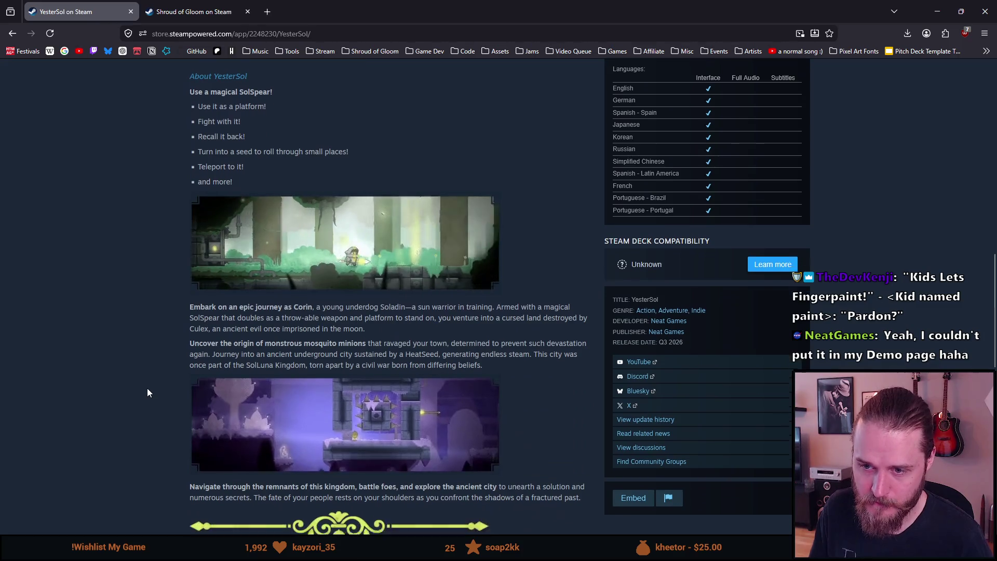
scroll(148, 389, "down", 2)
mouse_move(206, 286)
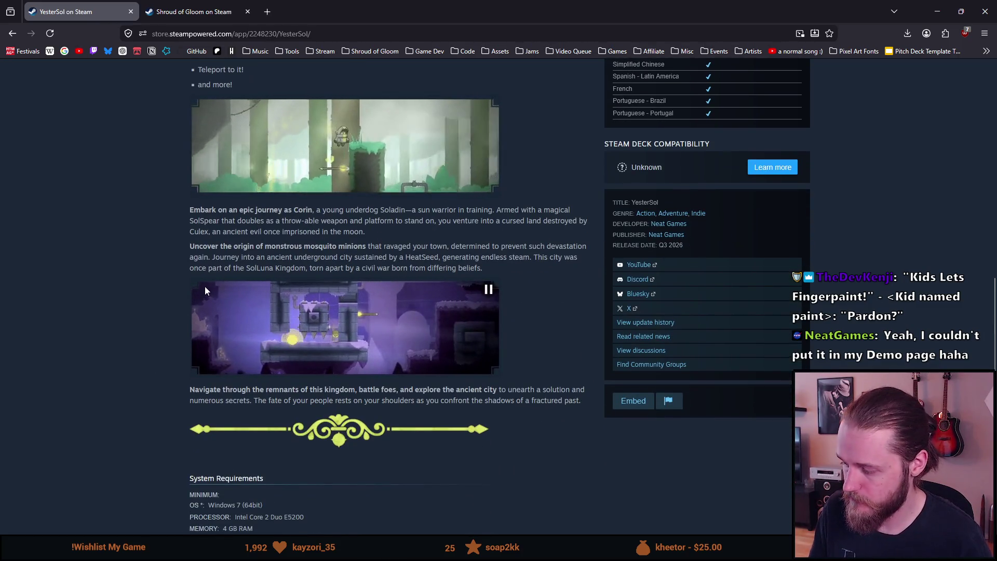
scroll(205, 285, "up", 1)
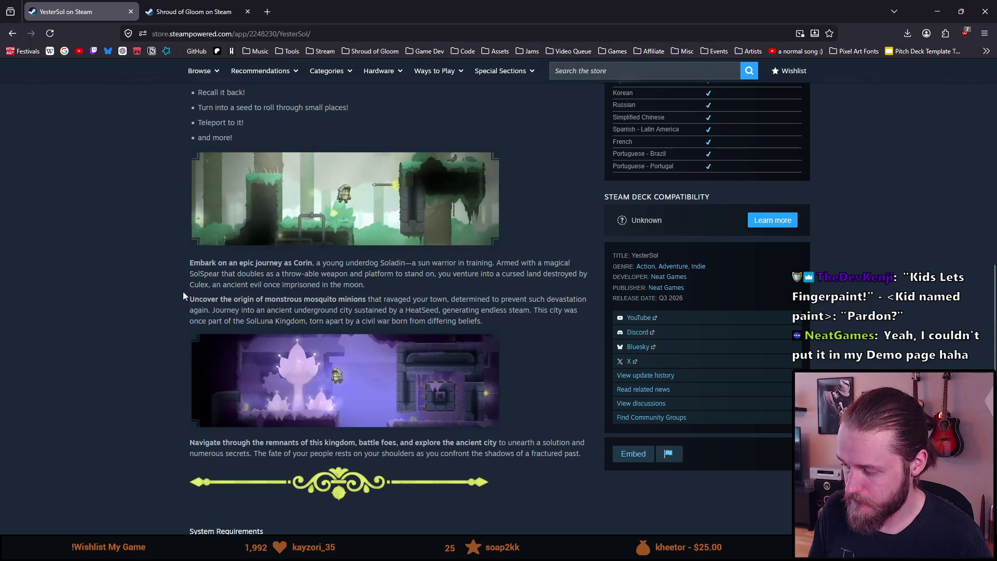
scroll(226, 266, "up", 2)
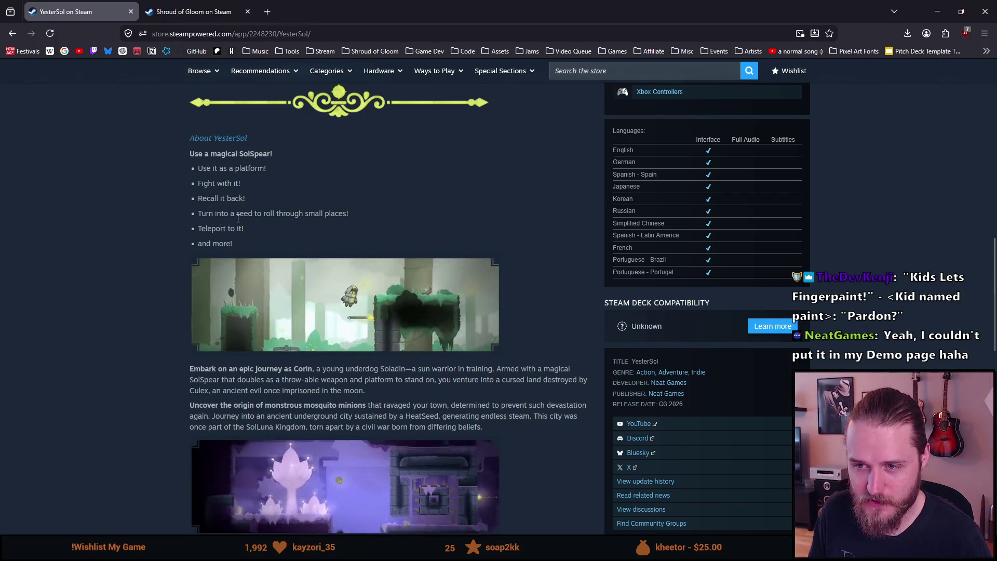
mouse_move(188, 152)
left_mouse_down()
mouse_move(229, 174)
mouse_move(254, 213)
left_mouse_up()
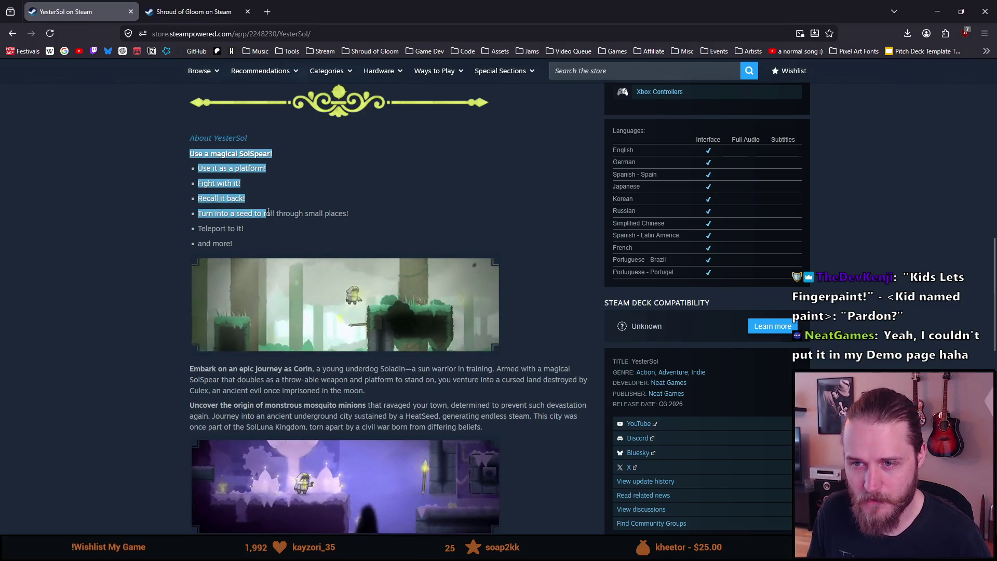
left_click(247, 167)
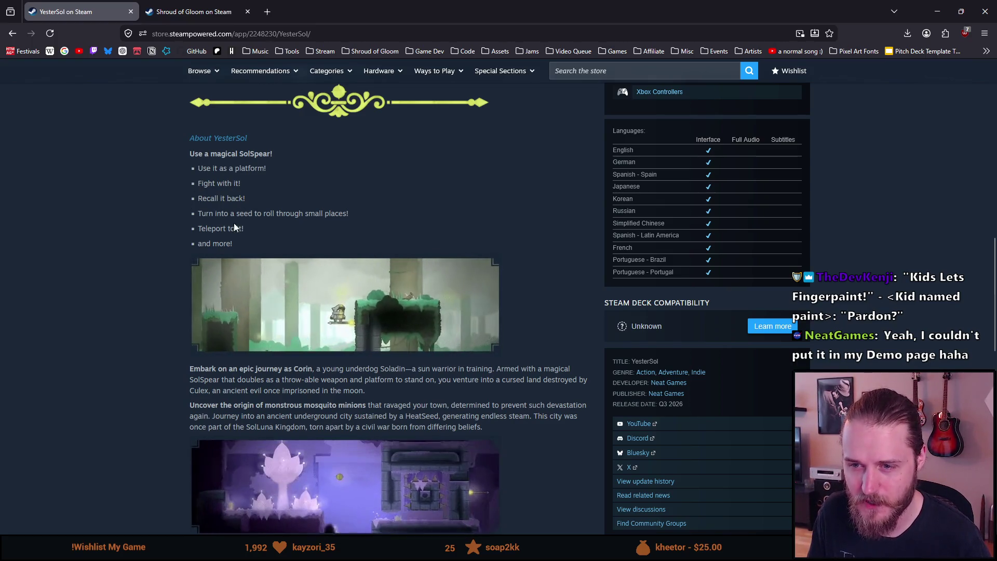
mouse_move(242, 231)
left_mouse_down()
mouse_move(156, 130)
mouse_move(182, 155)
mouse_move(182, 141)
left_mouse_up()
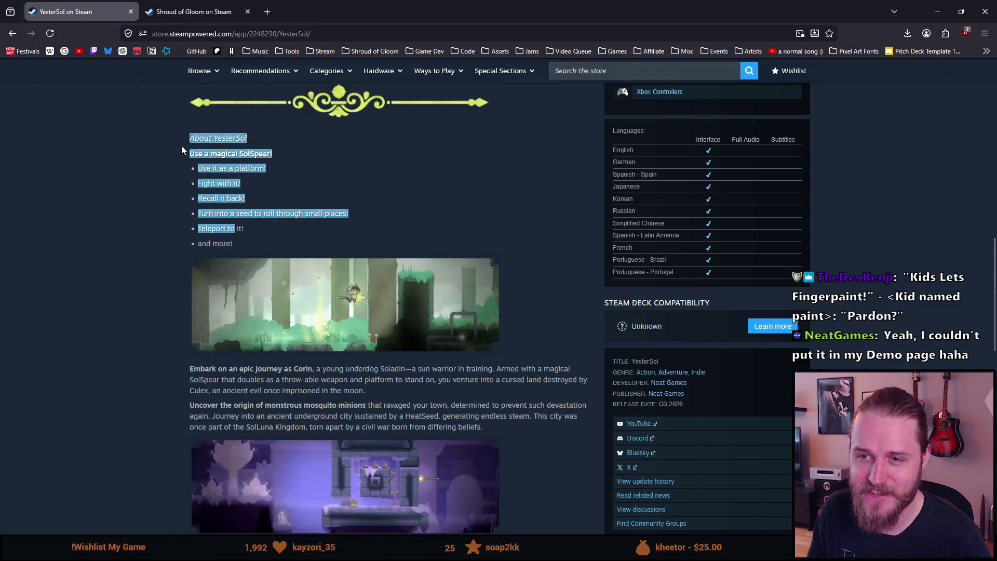
left_click(137, 178)
scroll(137, 177, "down", 2)
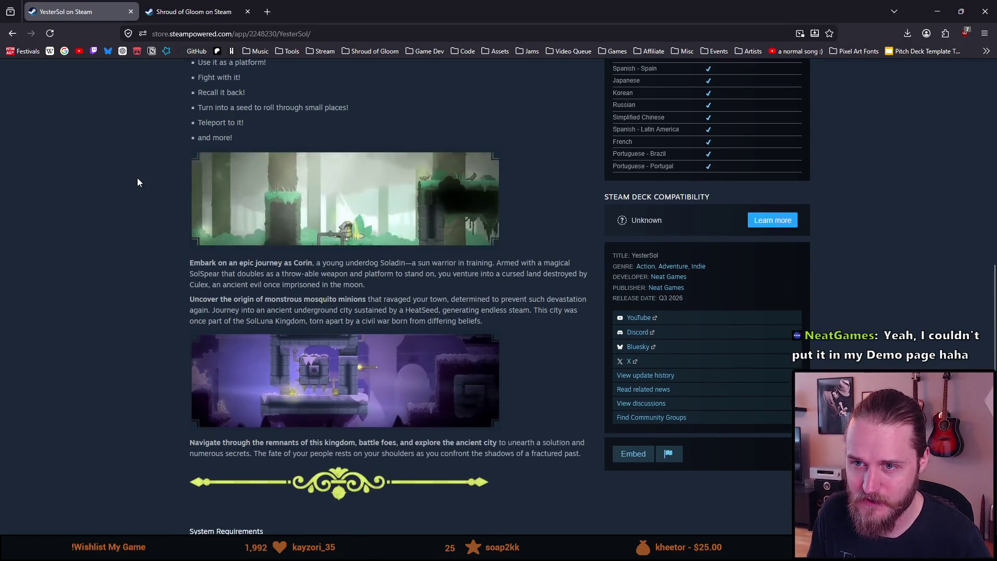
scroll(144, 182, "down", 1)
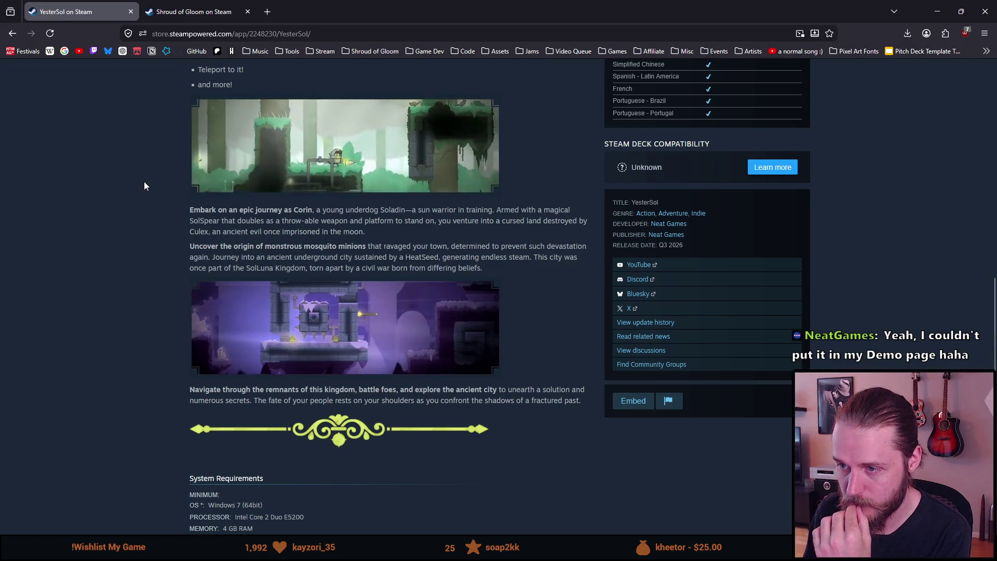
scroll(104, 253, "down", 2)
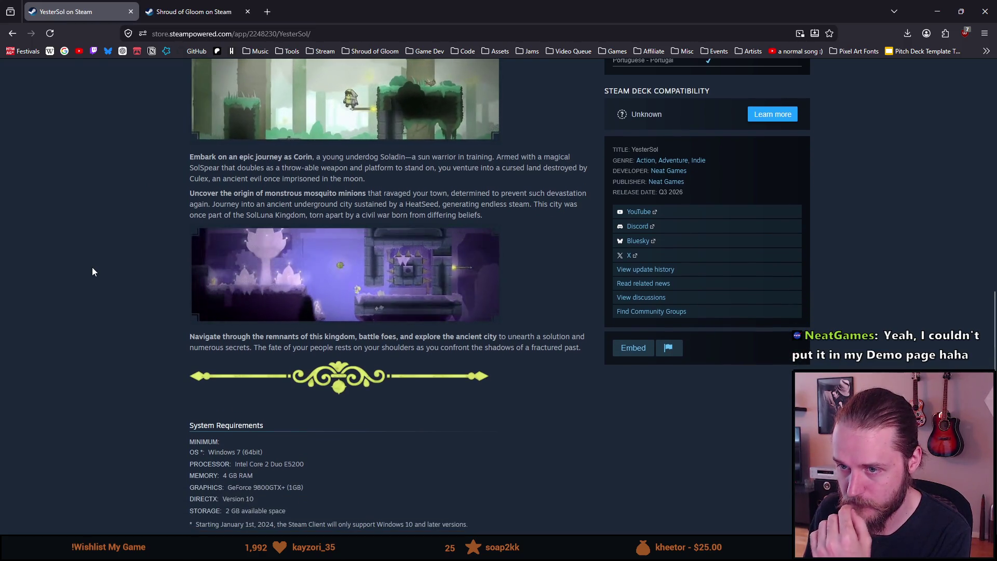
scroll(92, 267, "down", 2)
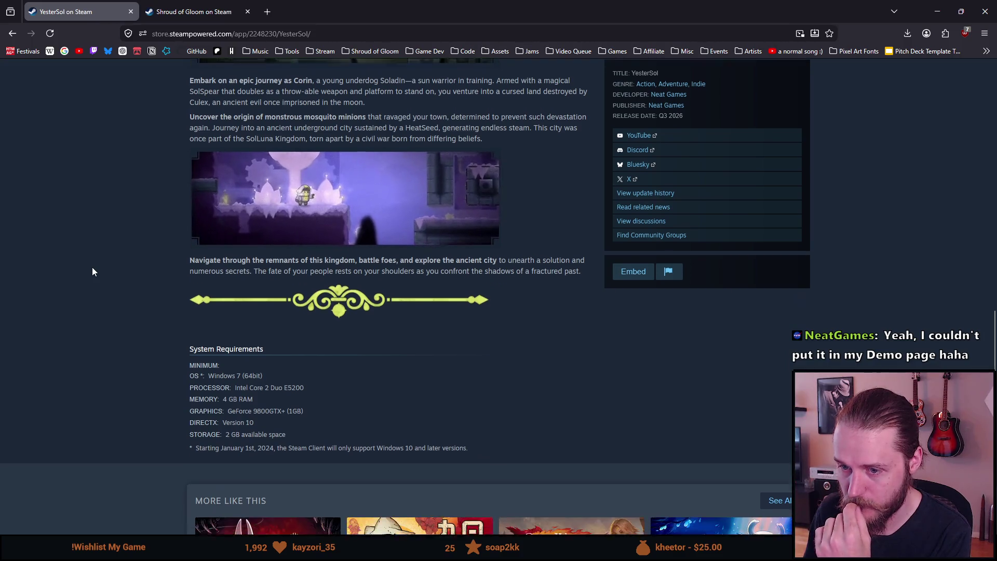
scroll(92, 267, "up", 20)
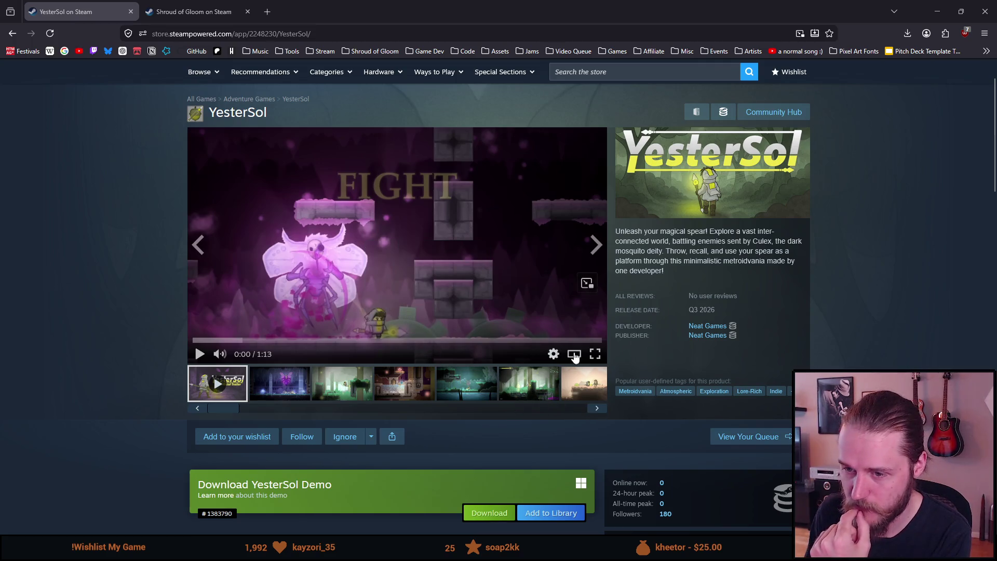
left_click(595, 355)
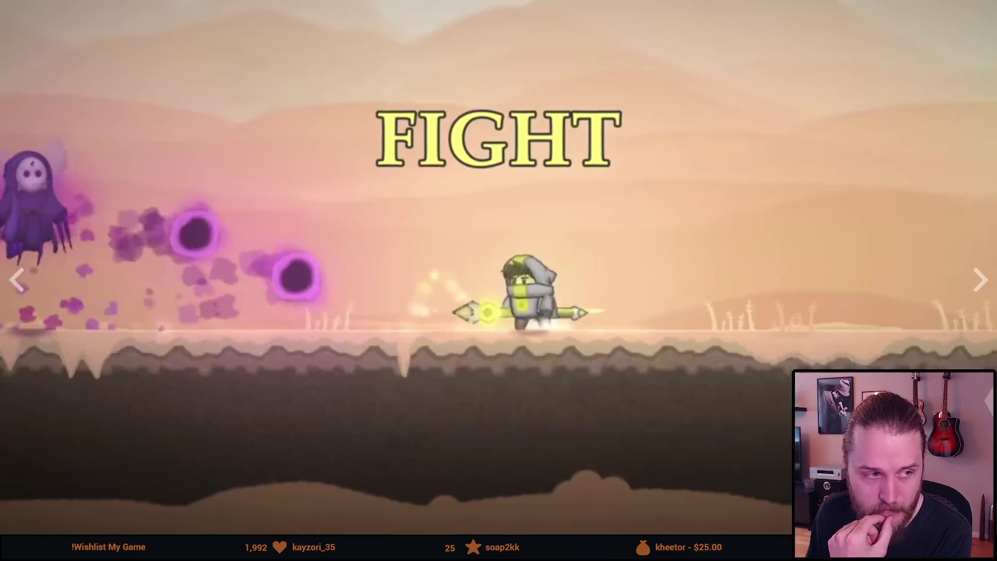
Pause the fullscreen YesterSol trailer on the forest scene, then resume playback
left_click(122, 422)
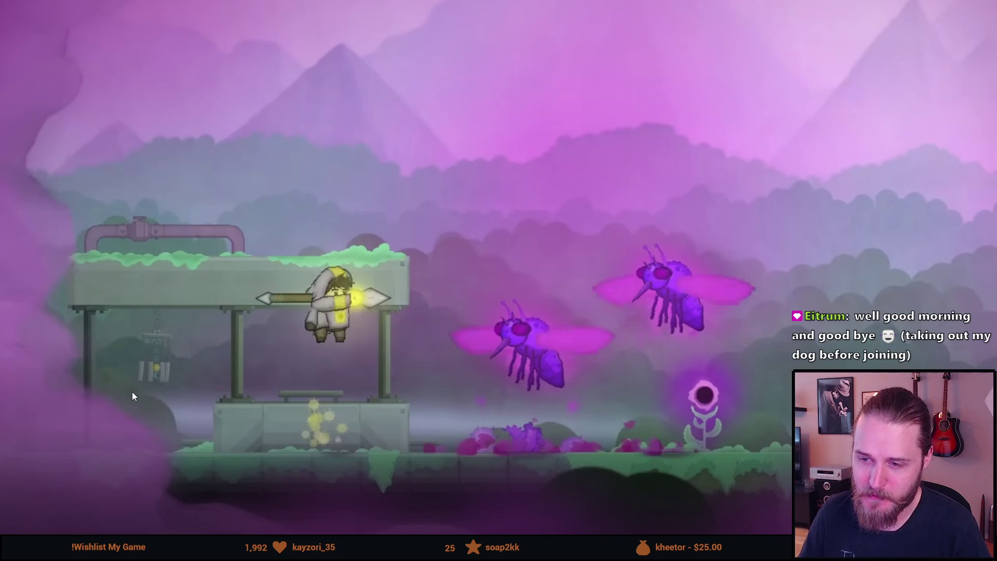
mouse_move(158, 347)
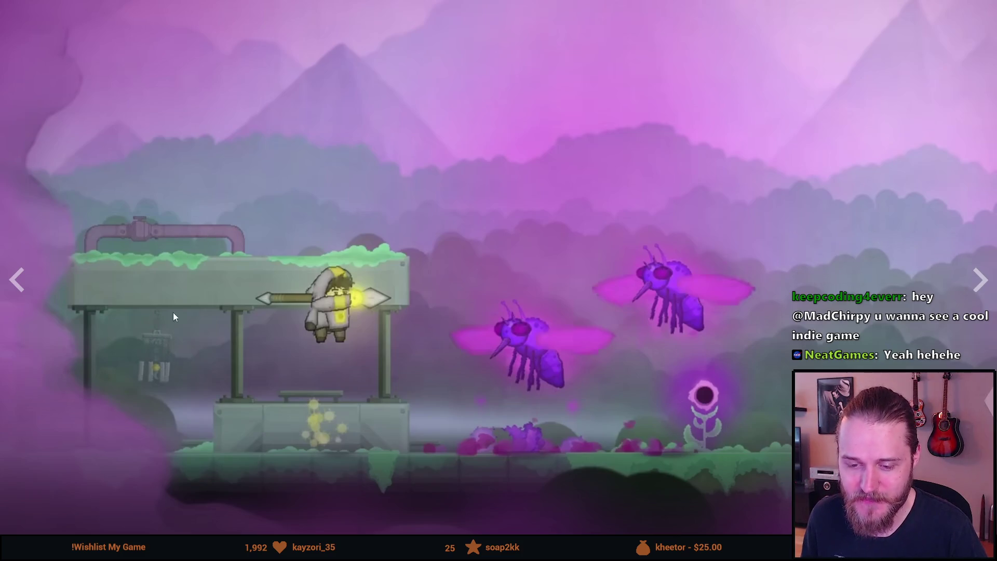
left_click(214, 293)
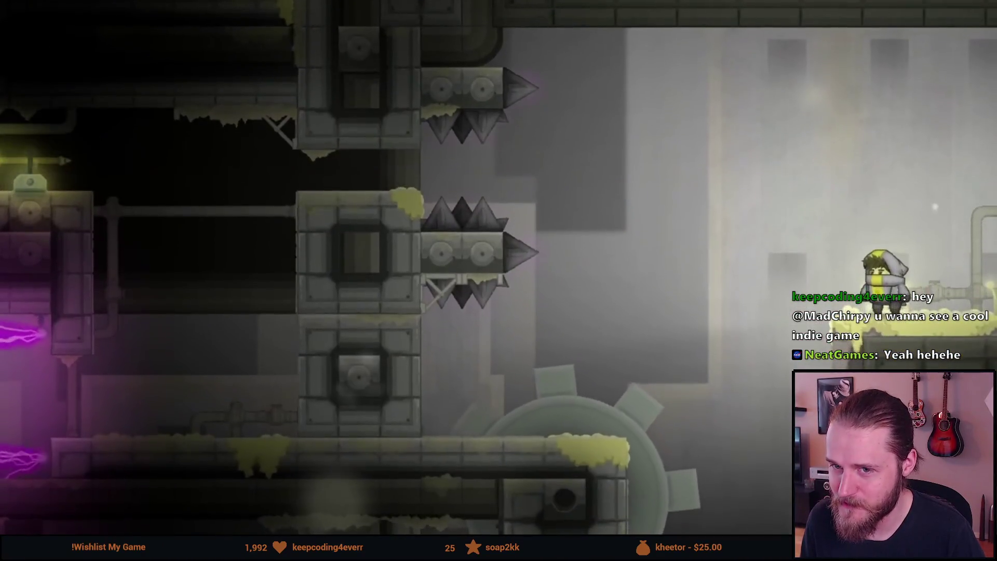
mouse_move(178, 295)
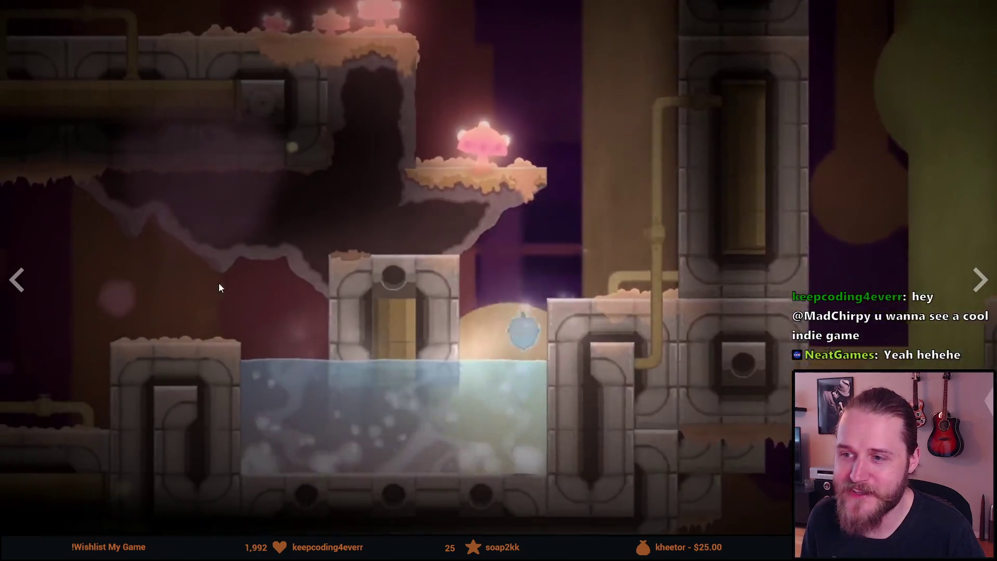
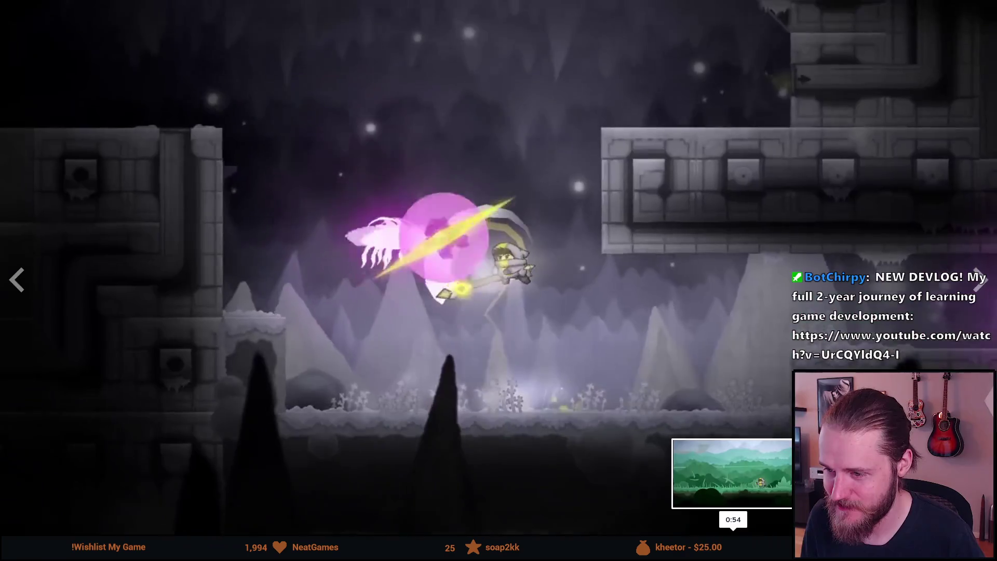
Skip the YesterSol trailer ahead to 1:10 and exit full-screen playback
left_click(730, 534)
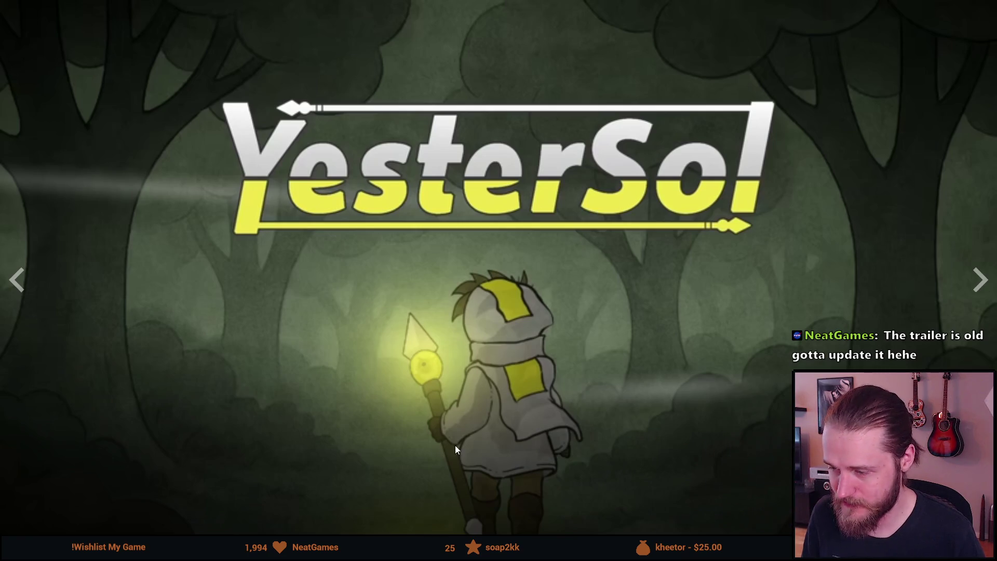
key("Escape")
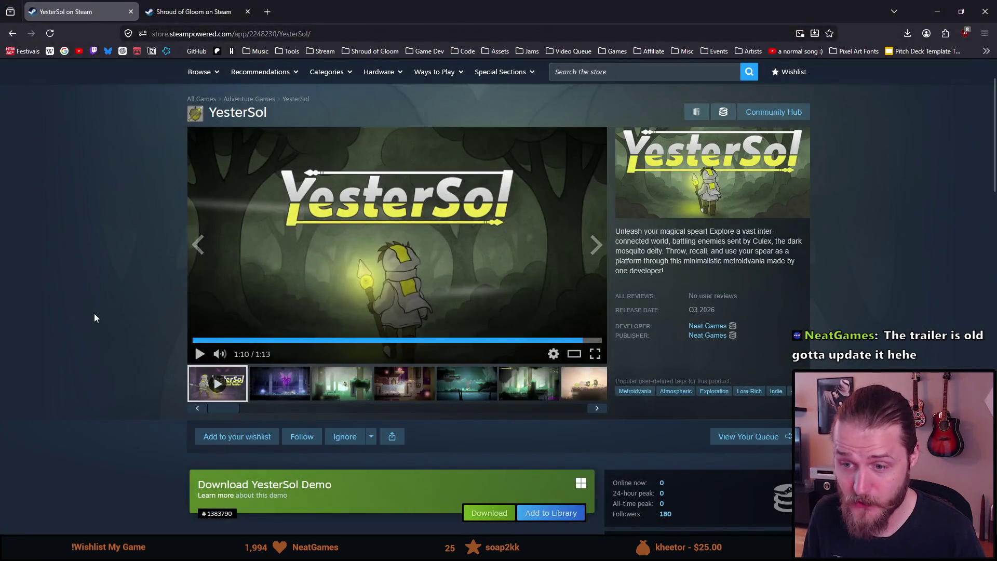
Browse the YesterSol store page and view two gameplay screenshots in the main viewer
scroll(95, 313, "down", 2)
scroll(95, 312, "up", 3)
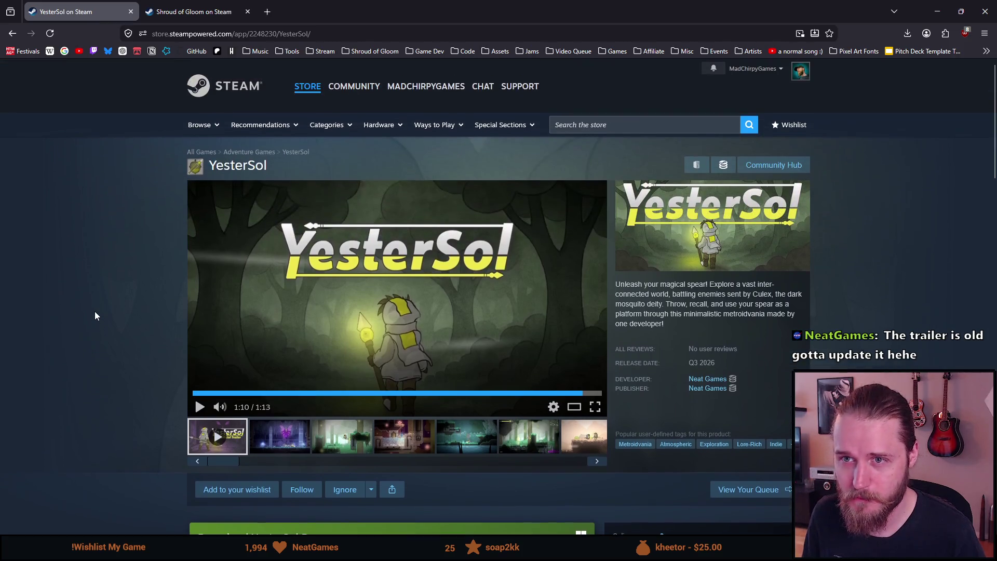
scroll(88, 303, "down", 6)
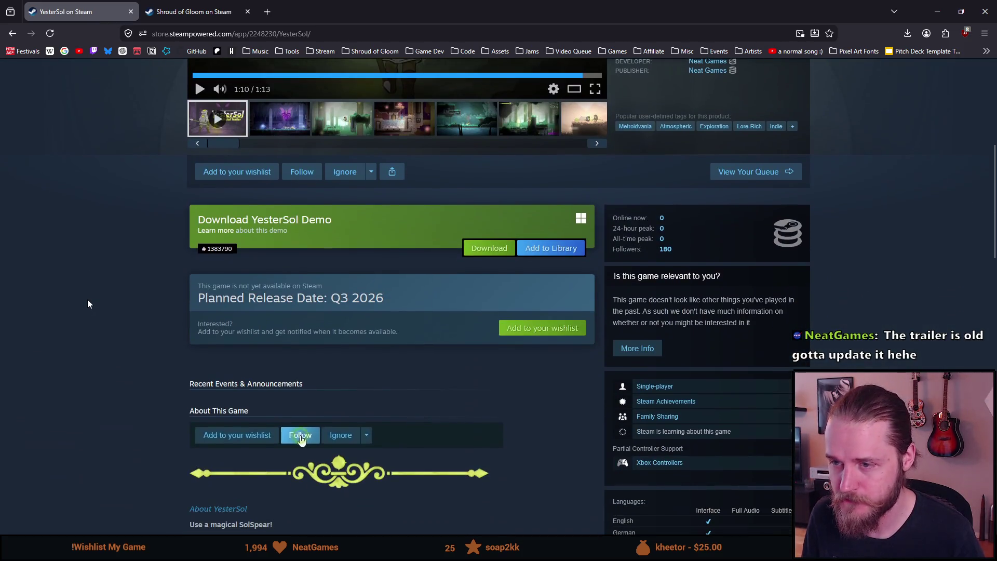
scroll(89, 301, "up", 5)
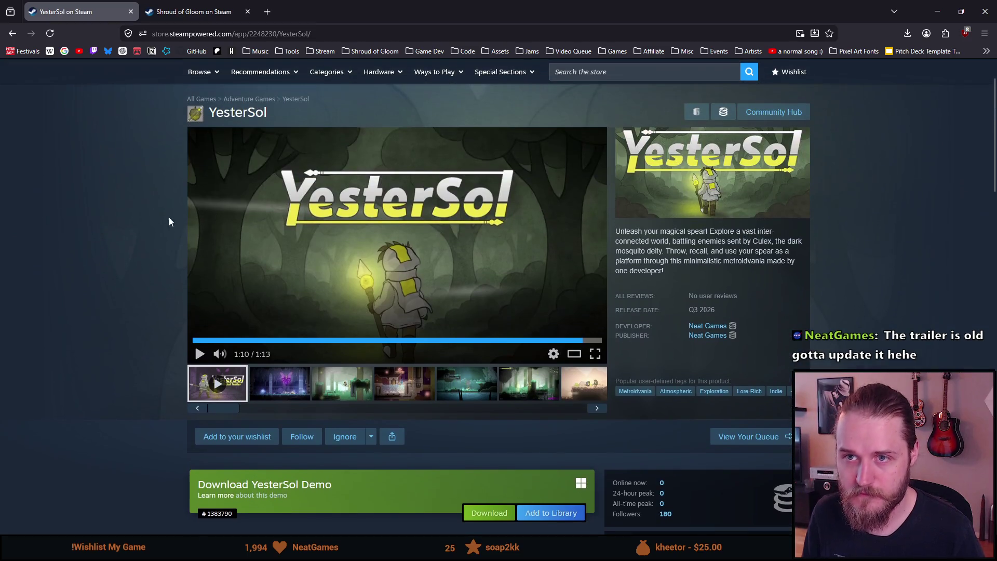
left_click_drag(219, 110, 212, 108)
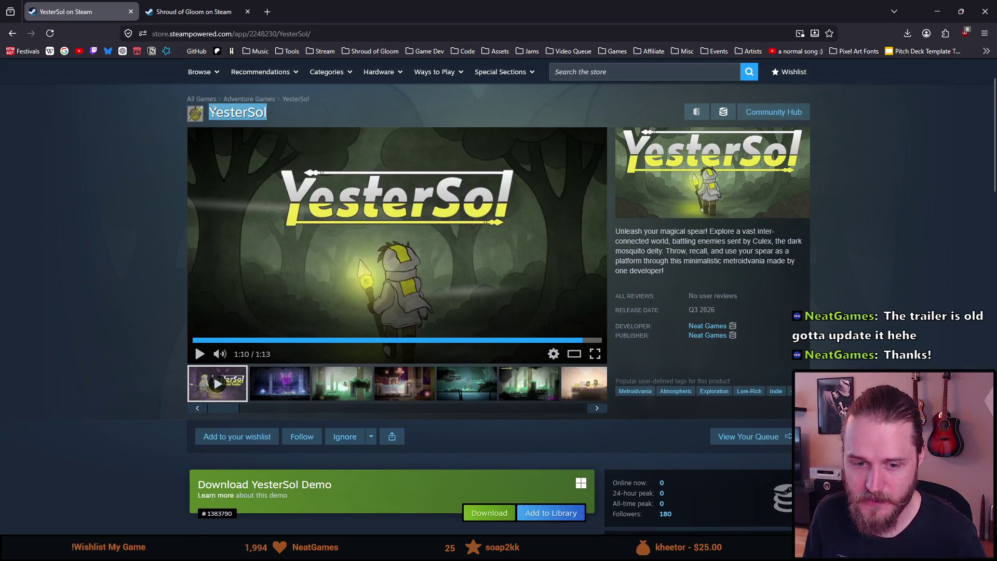
left_click(46, 296)
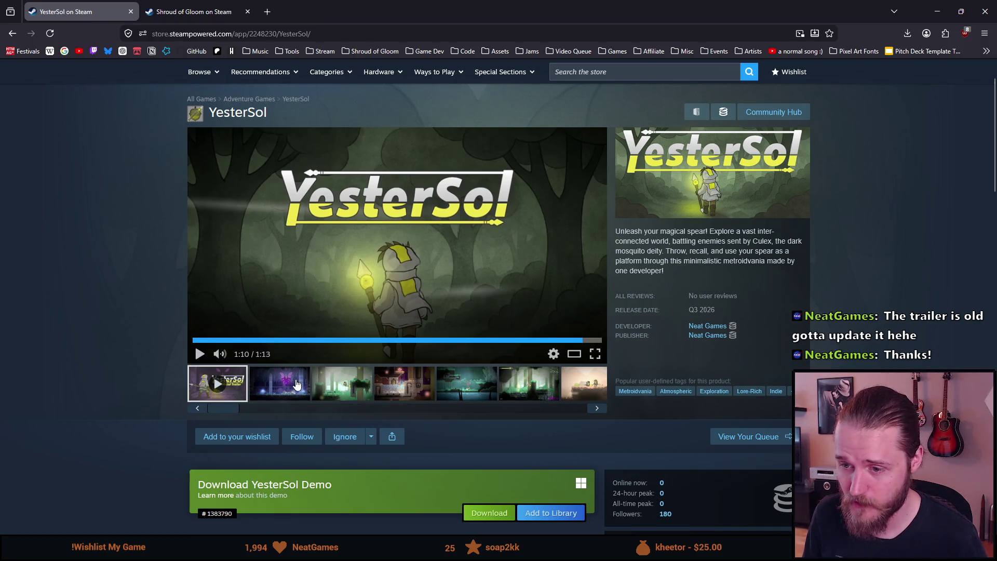
left_click(449, 388)
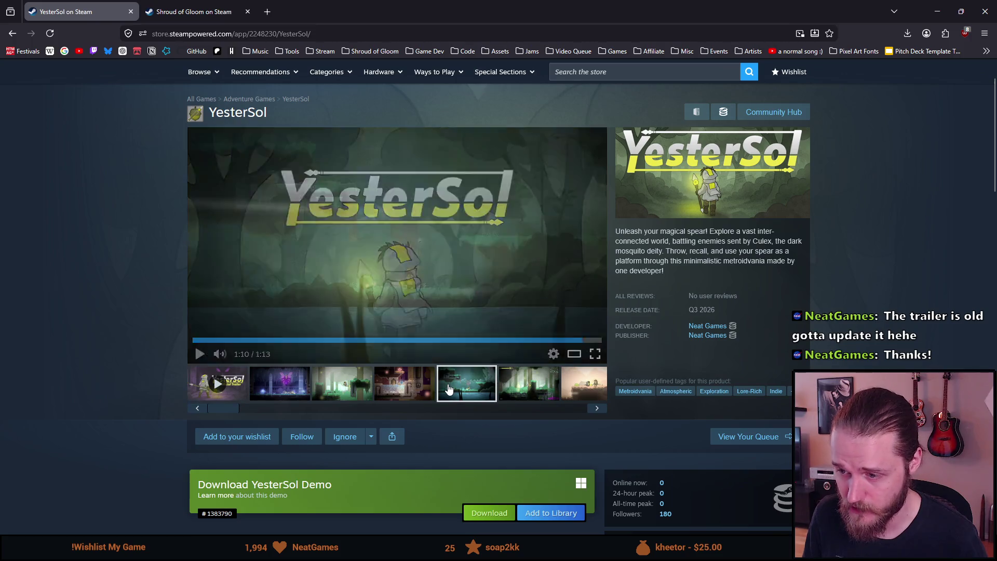
left_click(515, 390)
Play the trailer from 0:21, pause it at 0:25, and start a 'hollow' search in a new tab
left_click(203, 392)
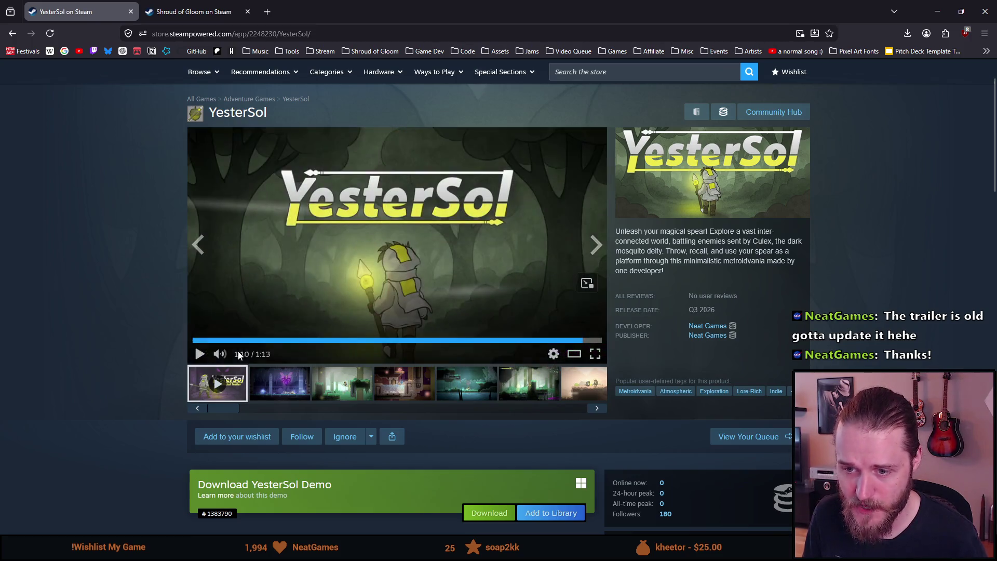
left_click(198, 354)
left_click(310, 340)
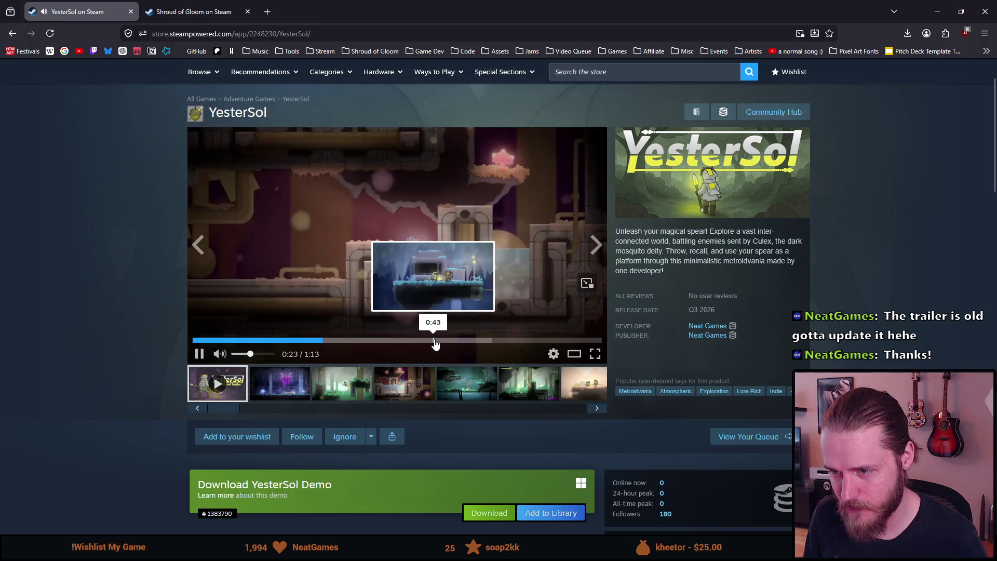
key("space")
left_click(267, 10)
type("hollow")
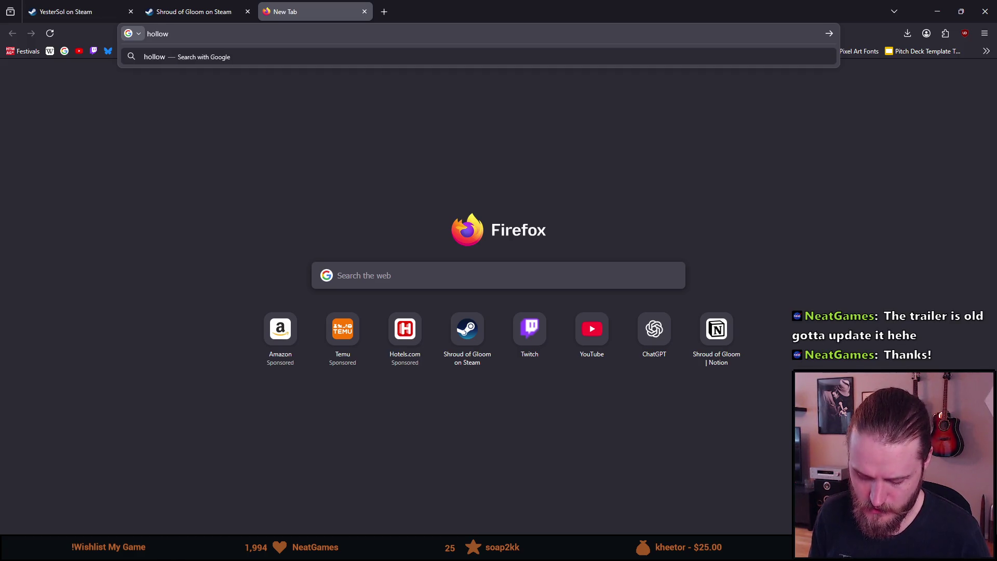
Search Google images for 'hollow knight map', then close that tab
type("ap")
key("Return")
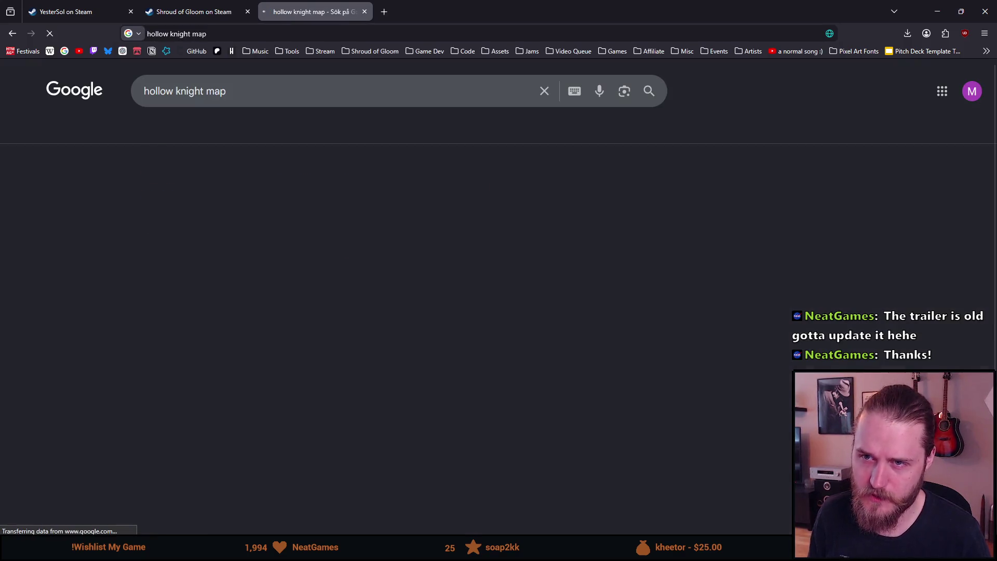
left_click(173, 134)
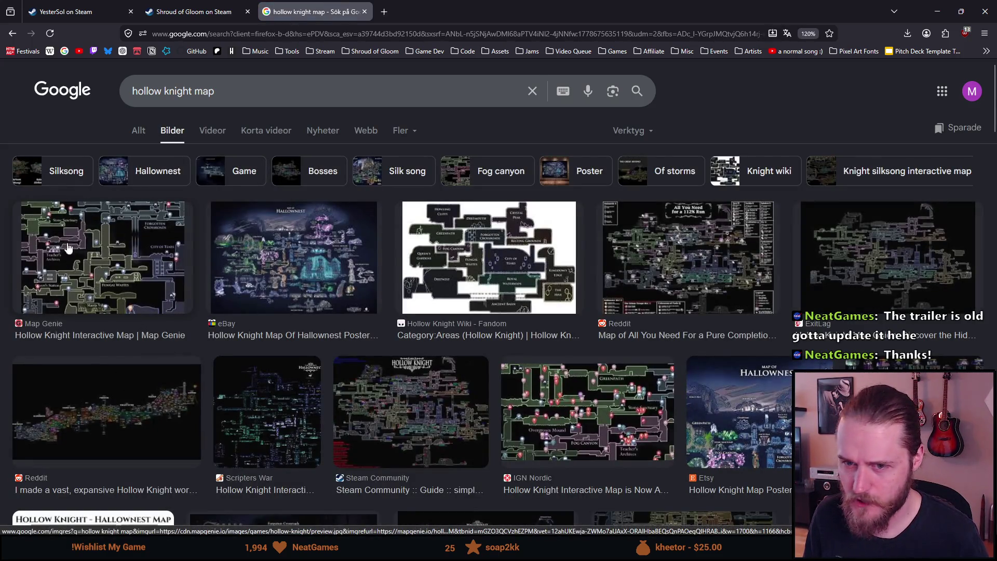
left_click(365, 12)
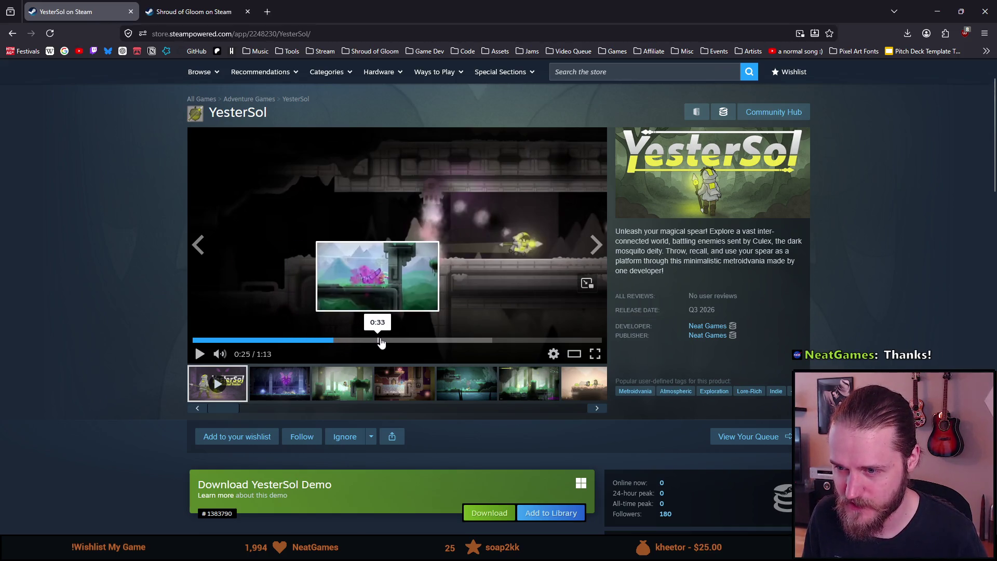
scroll(83, 397, "down", 2)
scroll(81, 397, "up", 3)
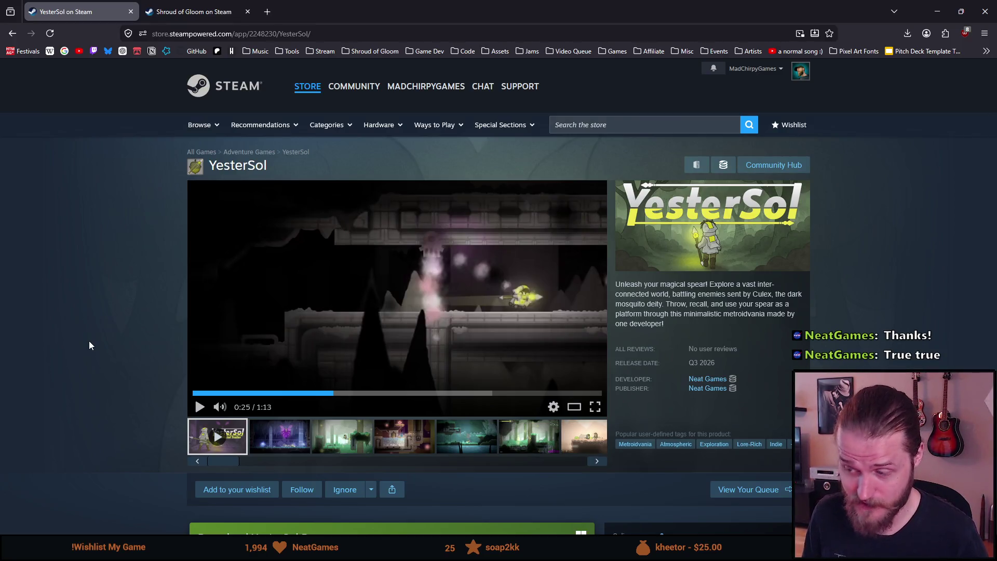
scroll(89, 338, "down", 3)
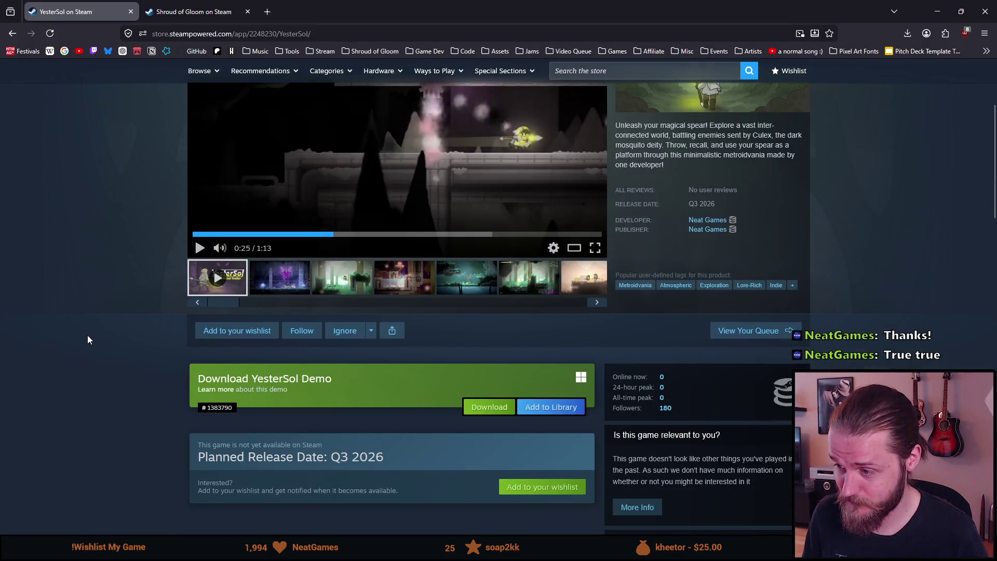
scroll(96, 335, "up", 2)
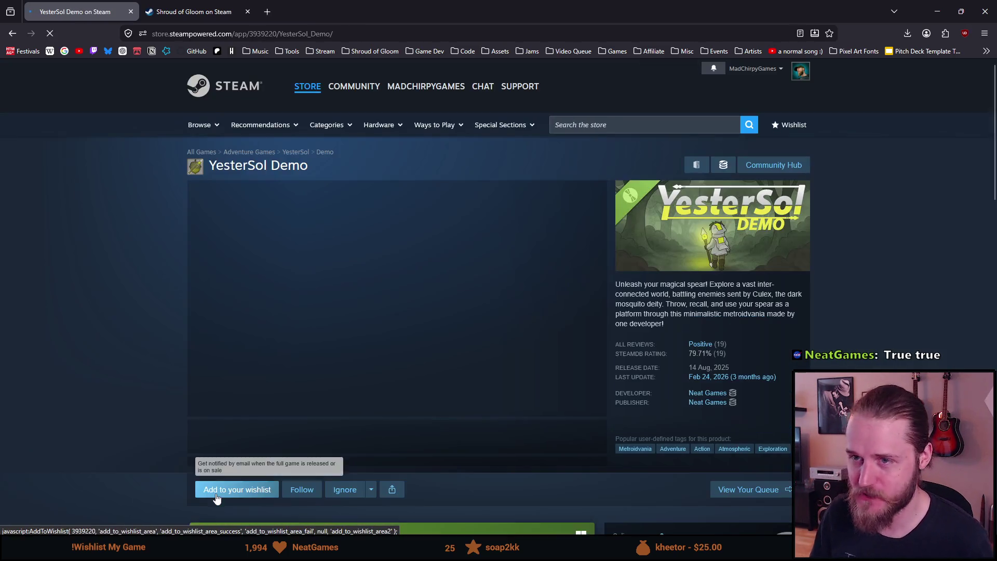
Scroll through the YesterSol Demo store page and clear the title text selection
scroll(135, 277, "down", 1)
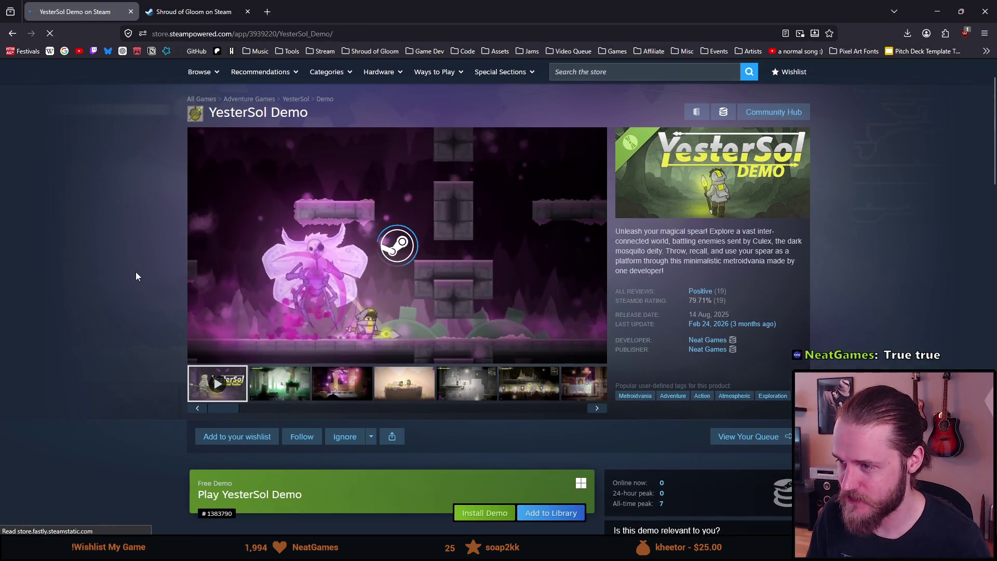
scroll(134, 229, "down", 1)
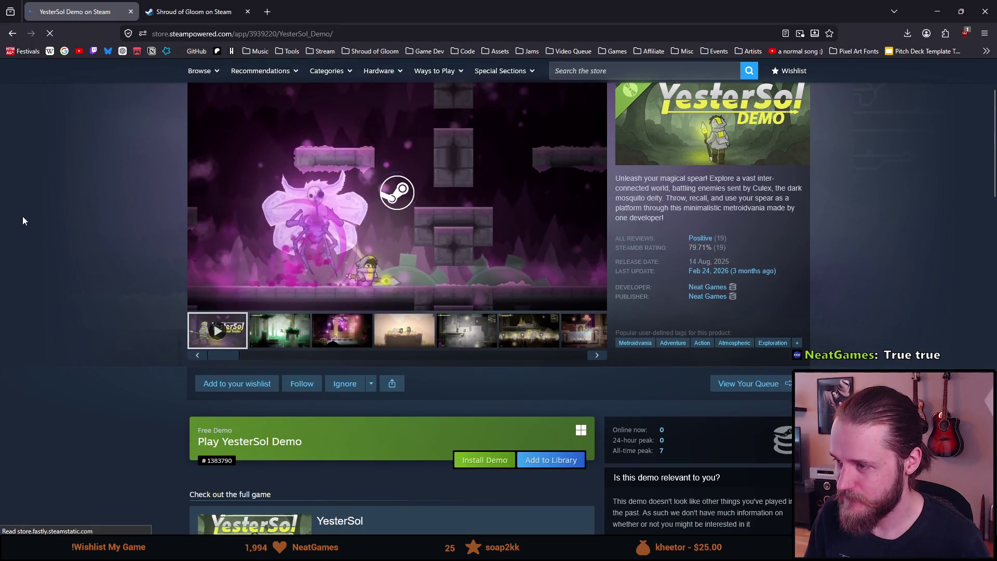
scroll(66, 232, "down", 4)
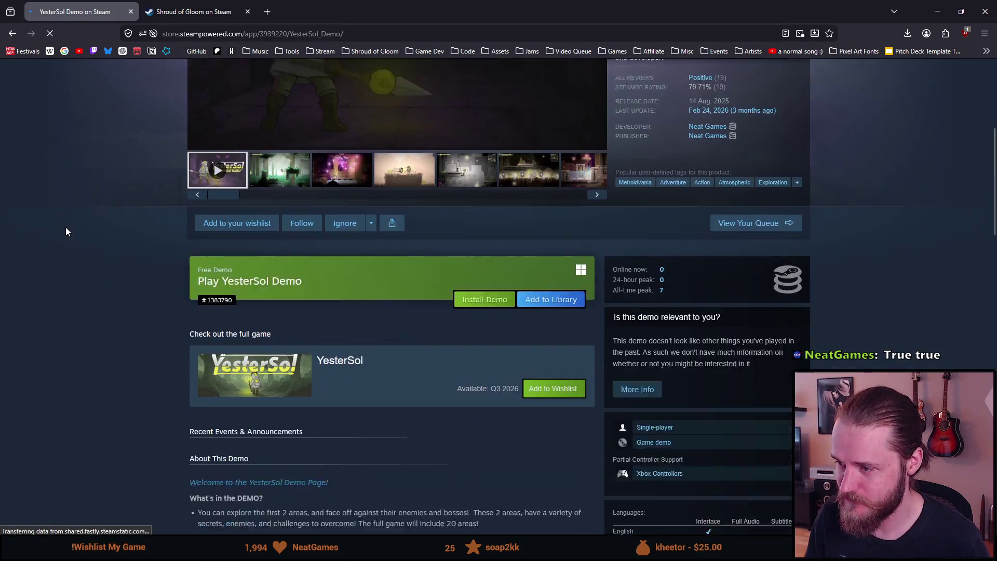
scroll(65, 232, "down", 6)
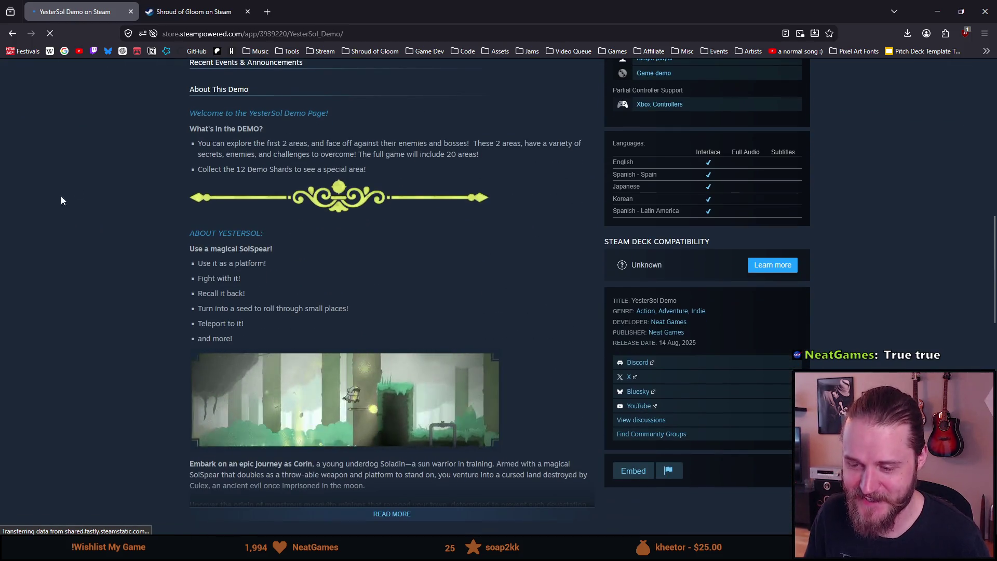
scroll(48, 231, "down", 5)
scroll(48, 226, "down", 11)
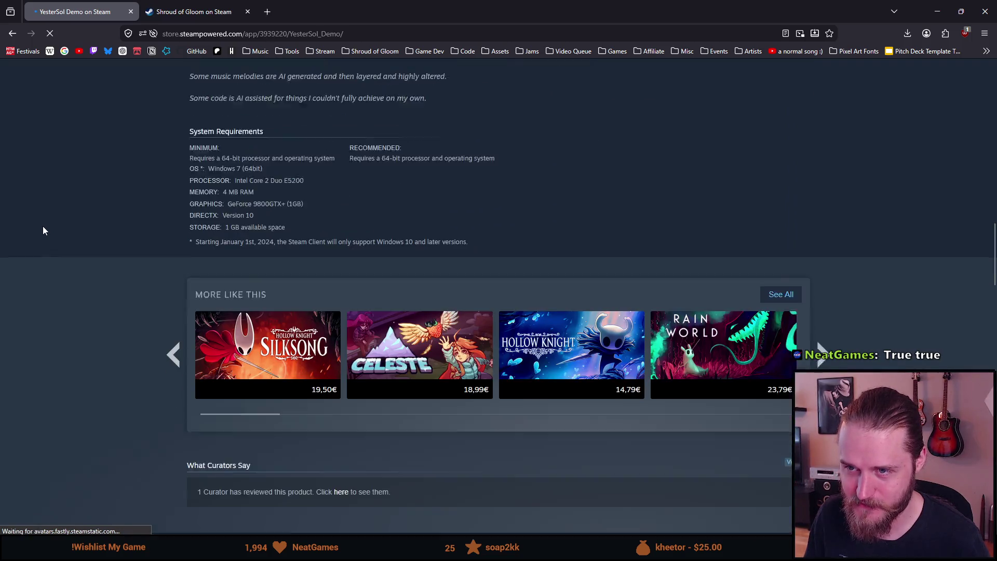
scroll(39, 224, "up", 20)
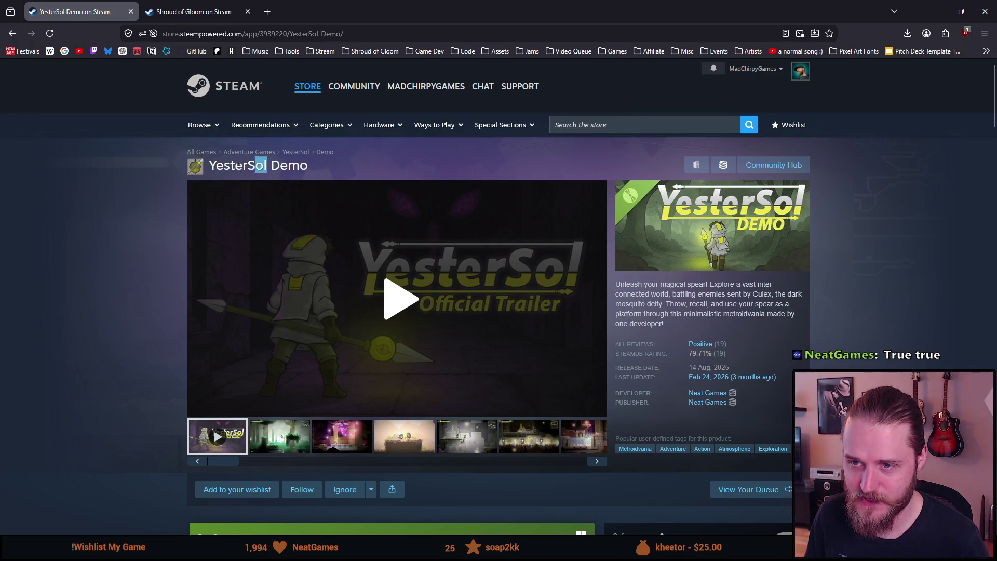
left_click(213, 166)
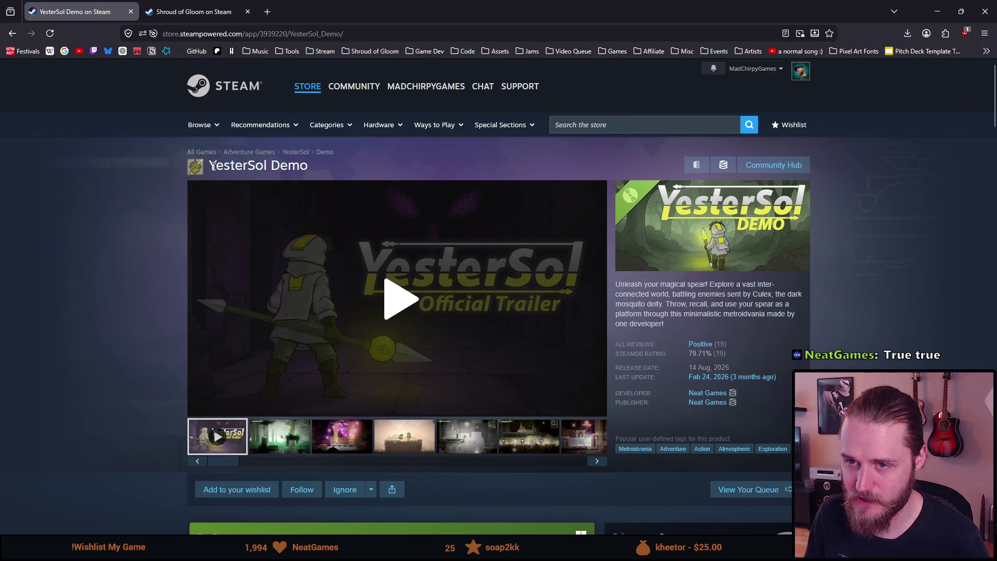
left_click(267, 166)
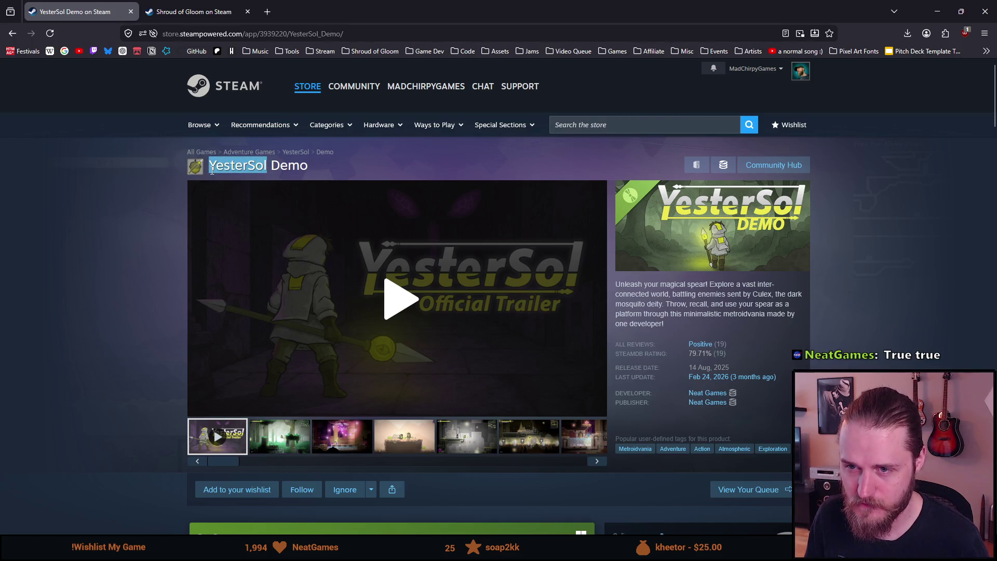
Expand the full demo description and pause the demo trailer at 0:02
scroll(125, 298, "down", 10)
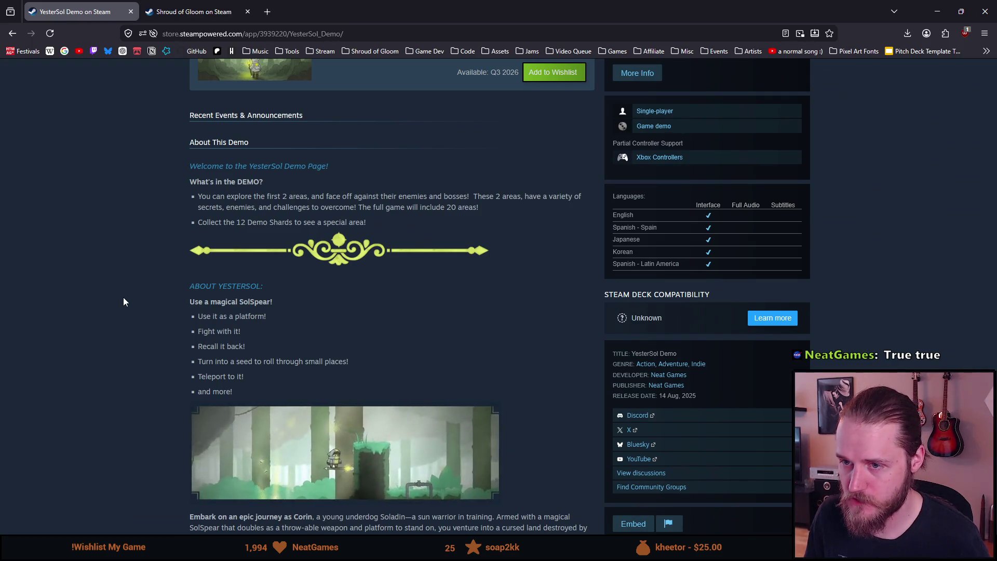
scroll(121, 296, "down", 1)
scroll(120, 295, "down", 2)
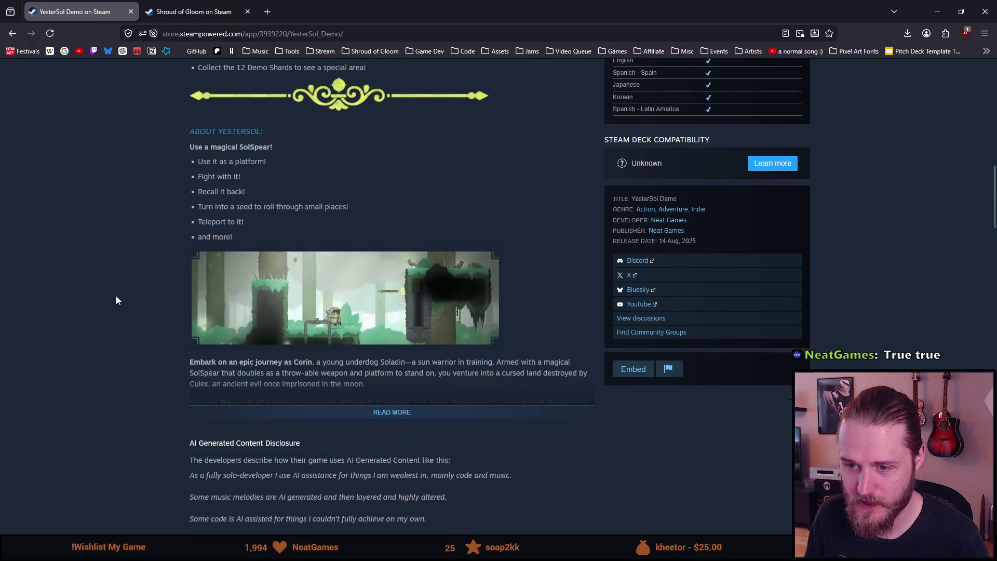
left_click(351, 412)
scroll(350, 412, "down", 6)
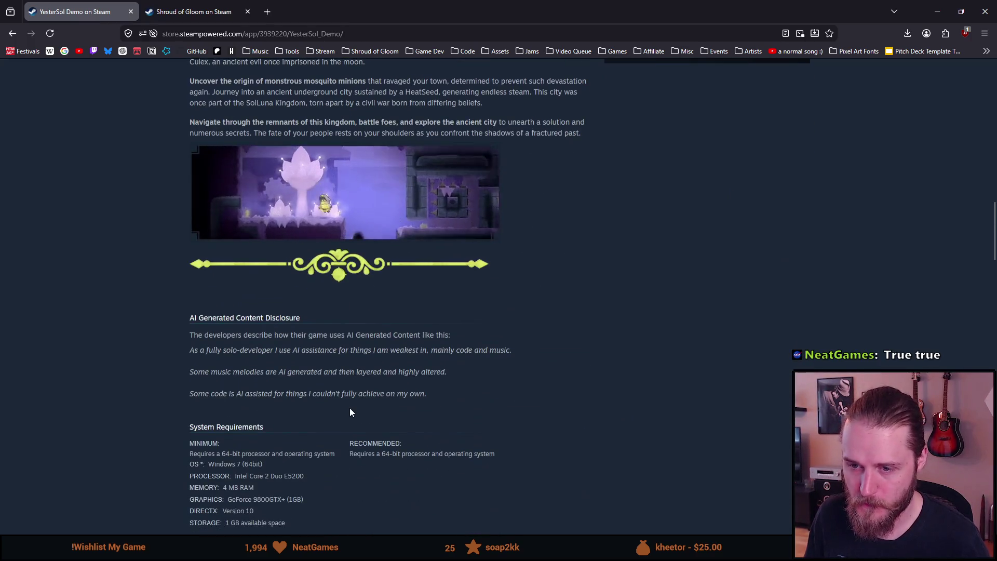
scroll(350, 410, "up", 6)
scroll(353, 406, "down", 5)
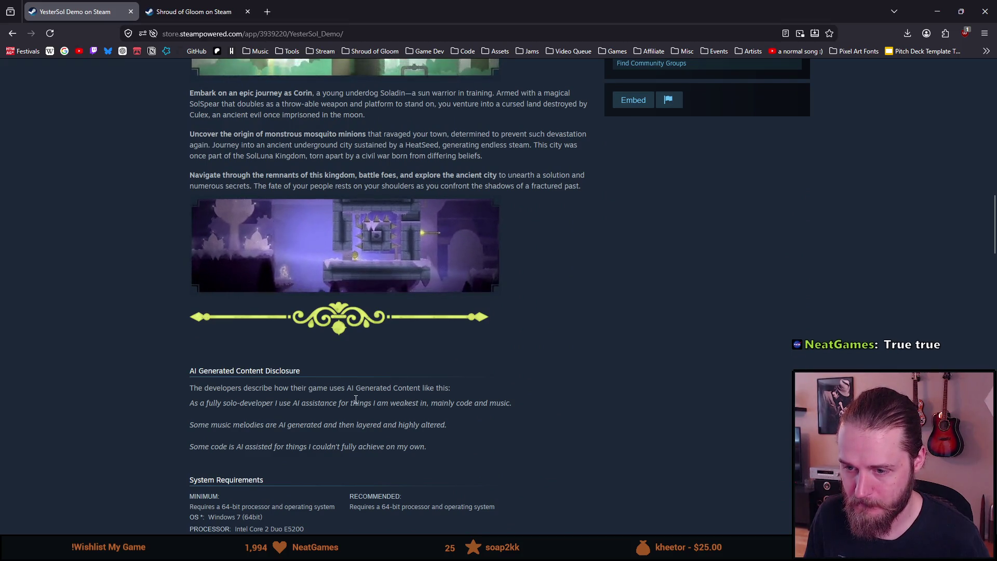
scroll(355, 399, "up", 15)
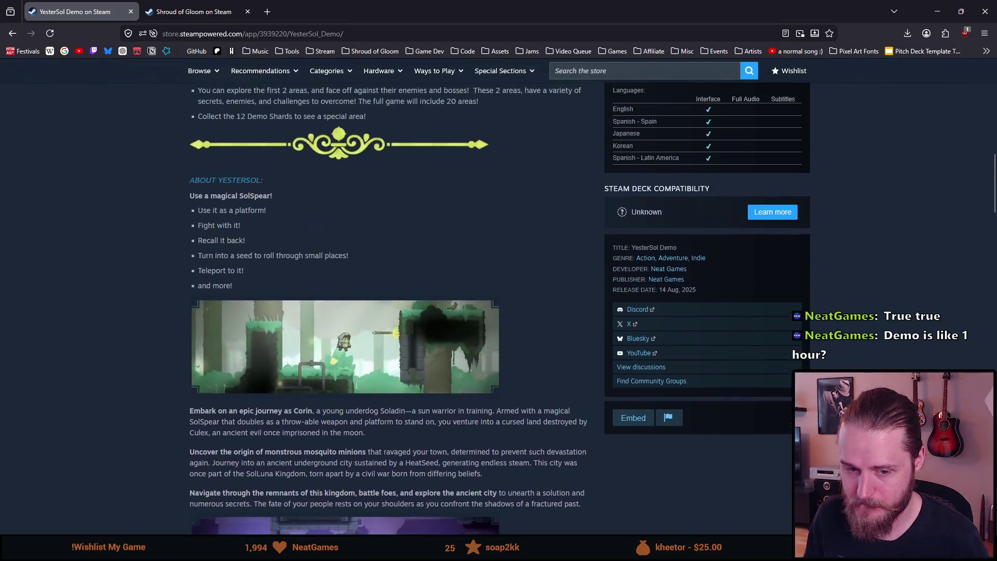
scroll(356, 389, "up", 6)
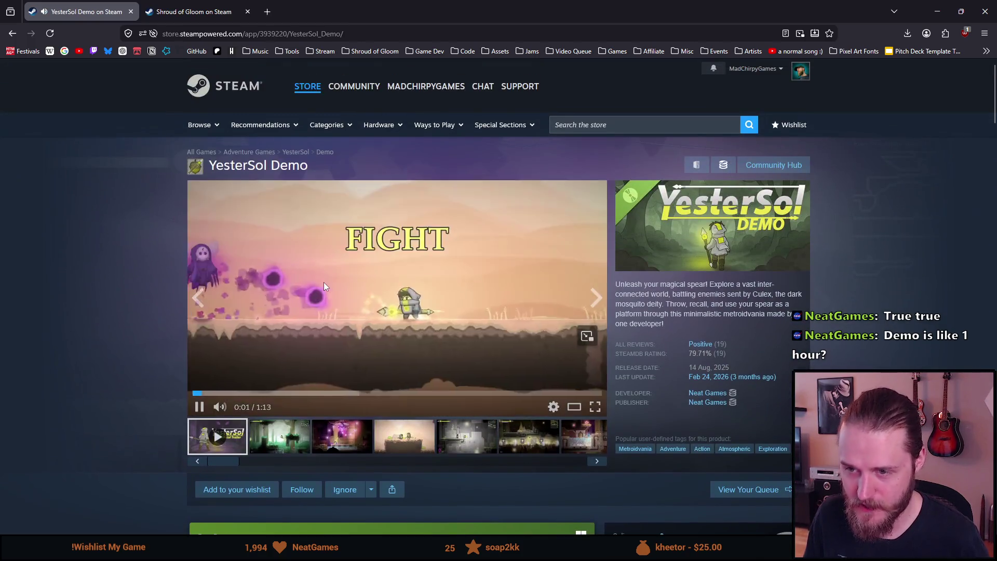
left_click(323, 282)
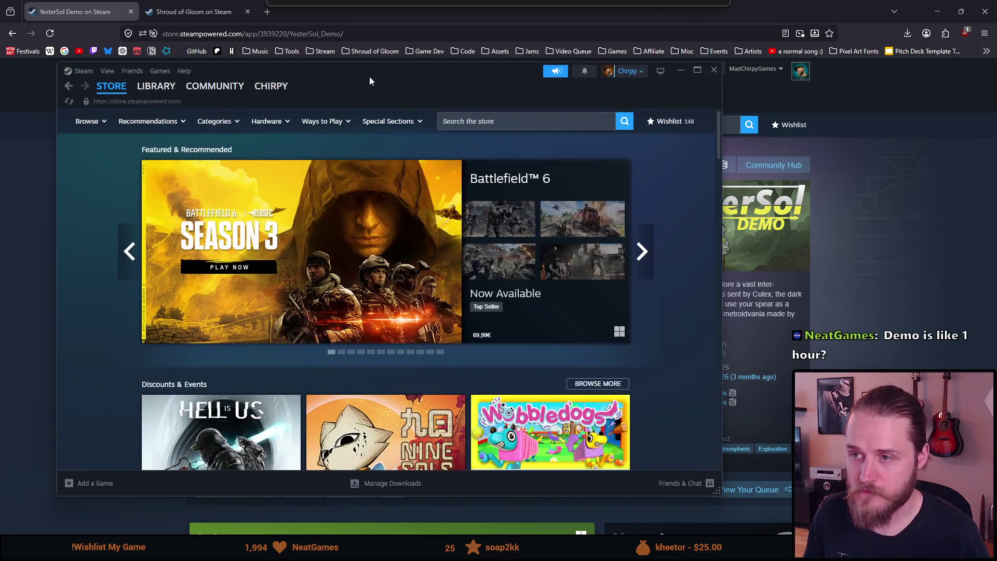
Find YesterSol in the Steam client, add it to the wishlist (count 149), and minimize Steam
left_click(448, 119)
type("YesterSol")
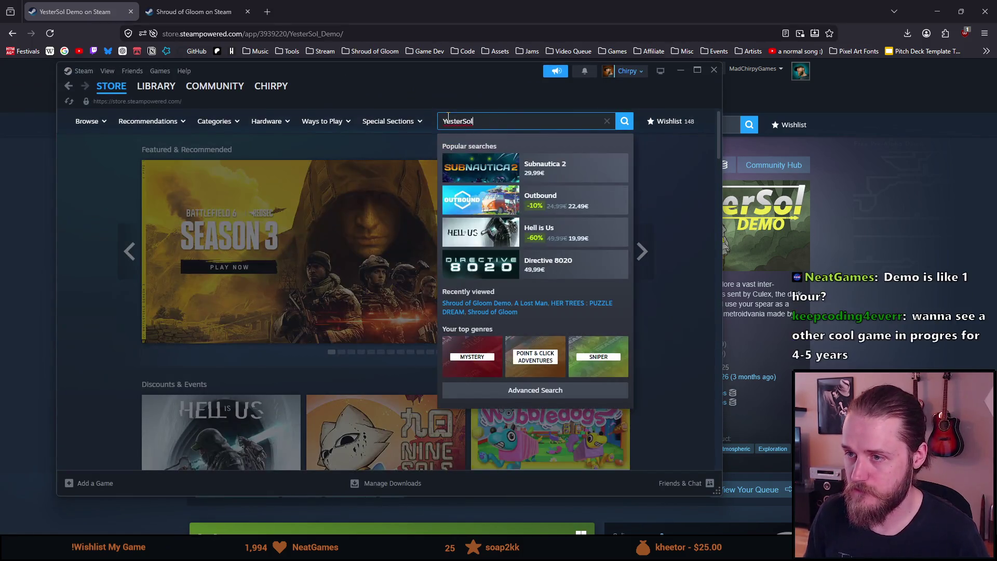
key("Return")
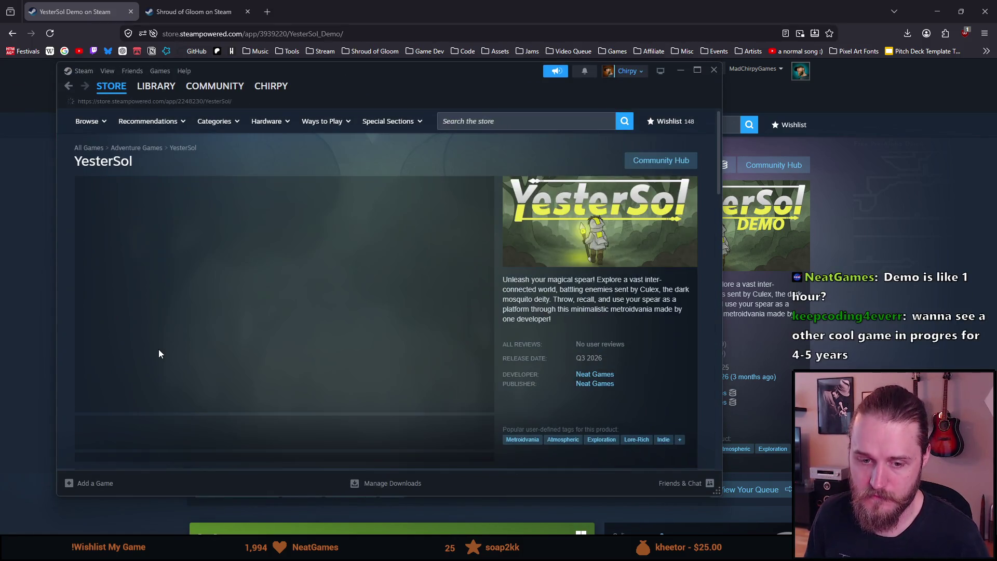
scroll(145, 352, "down", 1)
left_click(134, 384)
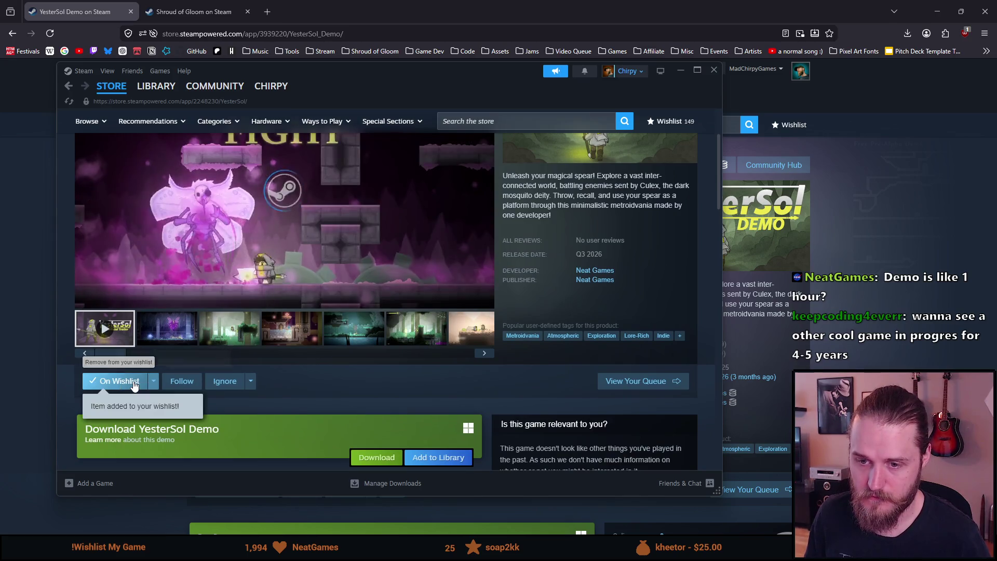
scroll(203, 227, "up", 2)
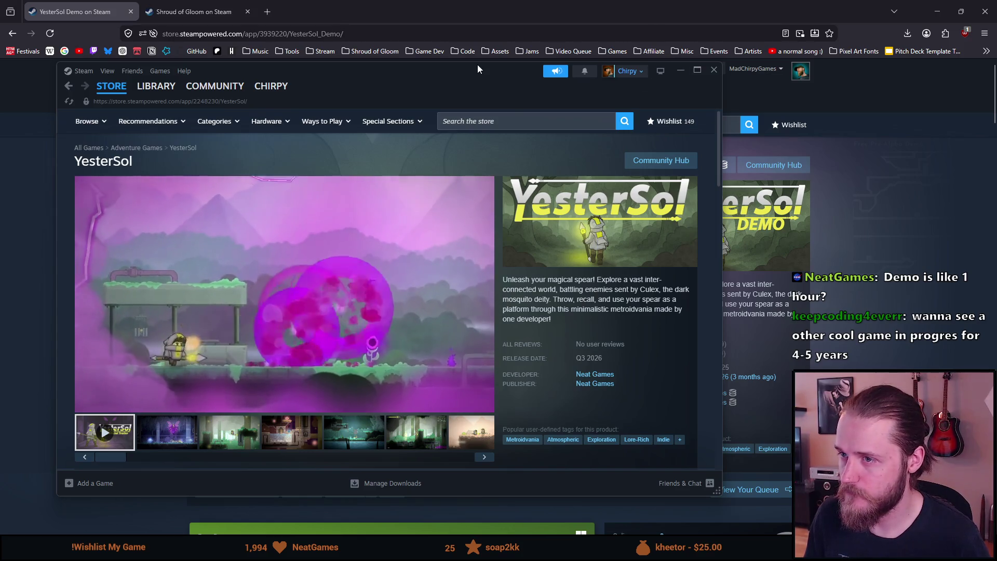
left_click(682, 71)
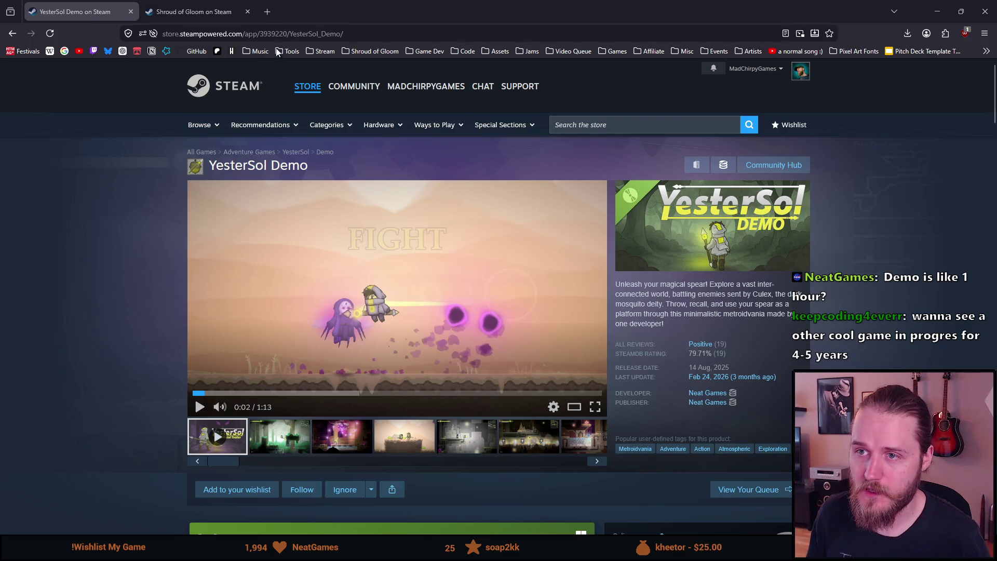
Go back to the YesterSol page, select its address, then switch to the Shroud of Gloom tab and Unity
key("alt+Left")
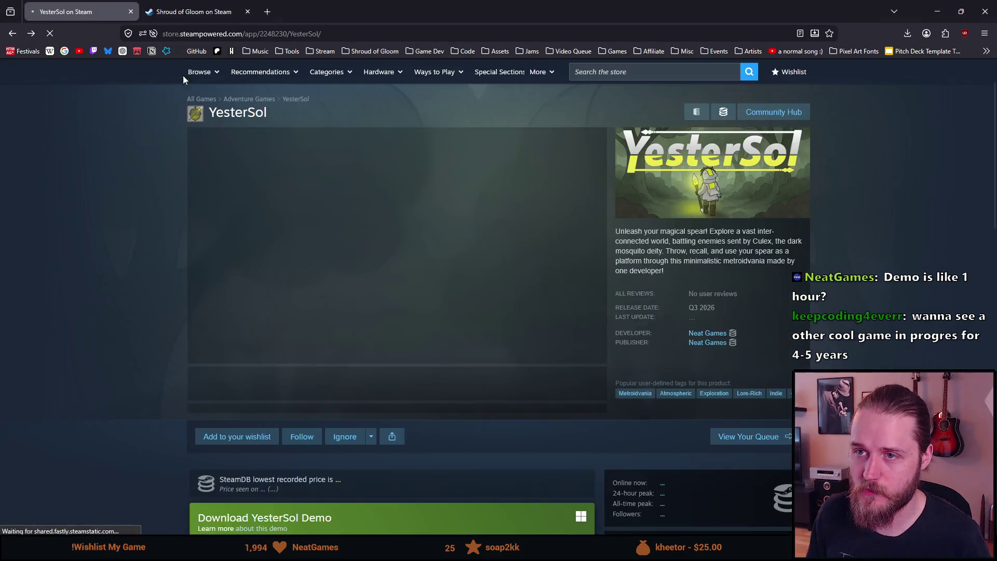
left_click(197, 33)
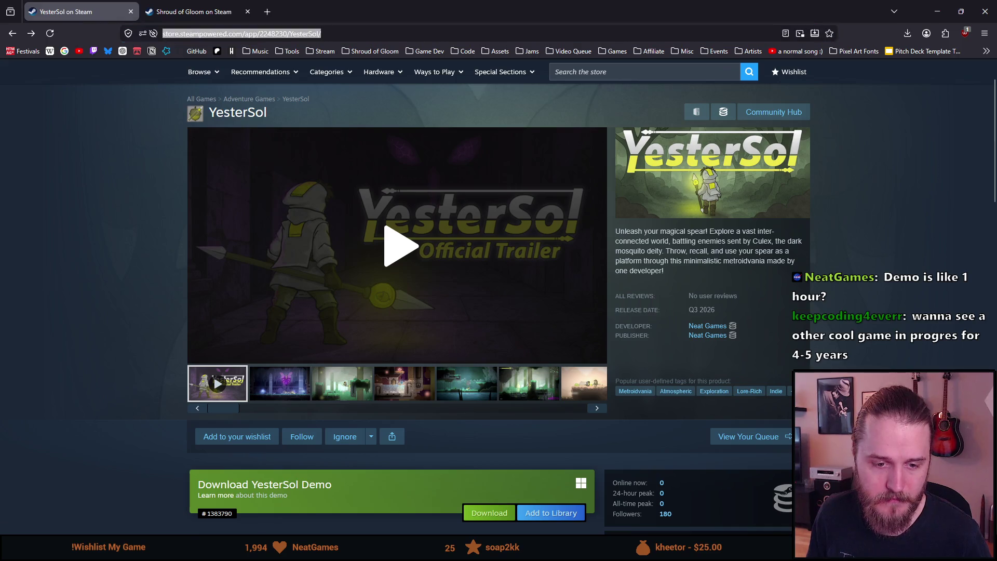
left_click(144, 16)
key("alt+Tab")
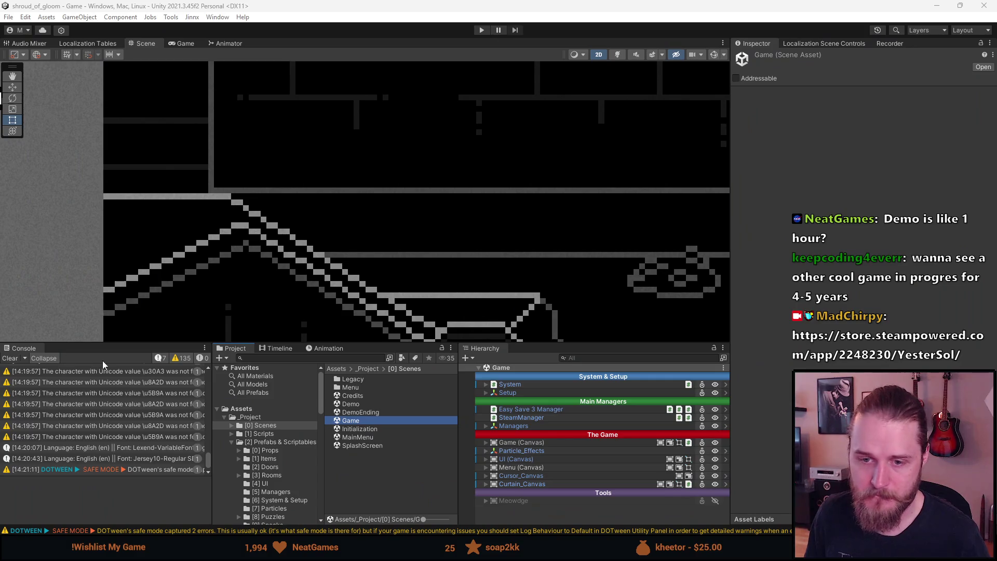
Clear the Console, enlarge the lower panels, and pan the Scene view to centre the room
left_click(17, 358)
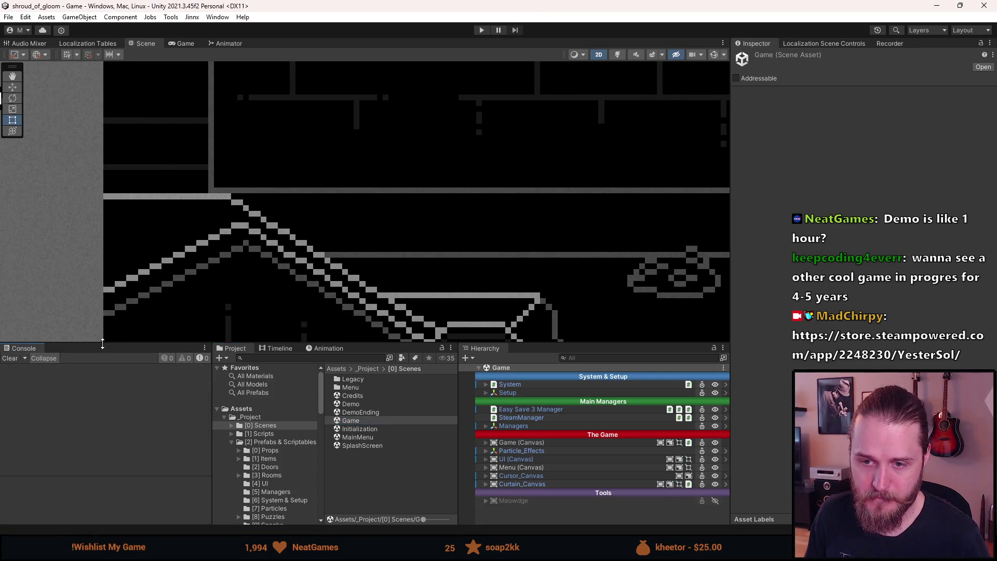
left_click_drag(102, 343, 107, 292)
scroll(353, 204, "down", 6)
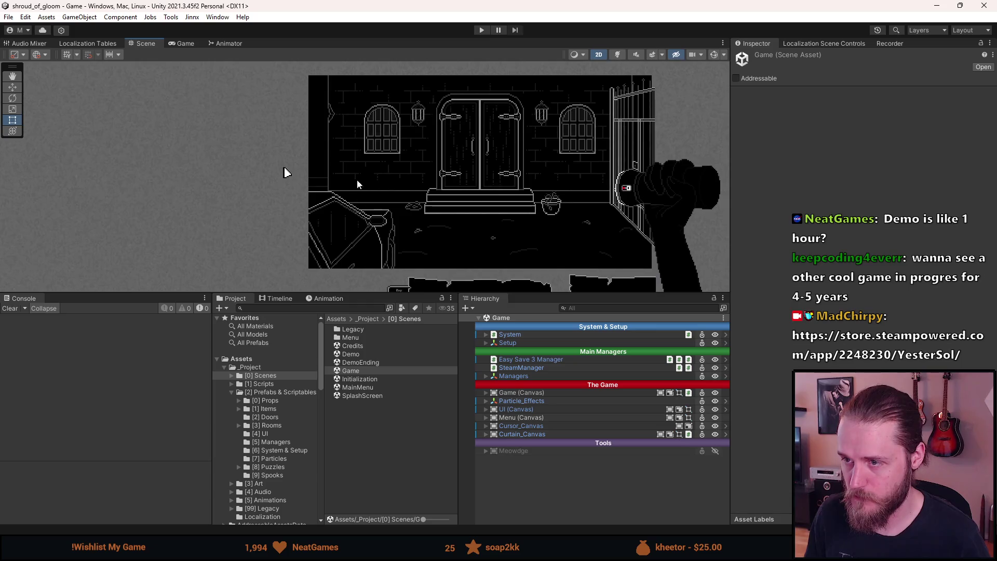
left_click_drag(554, 199, 426, 208)
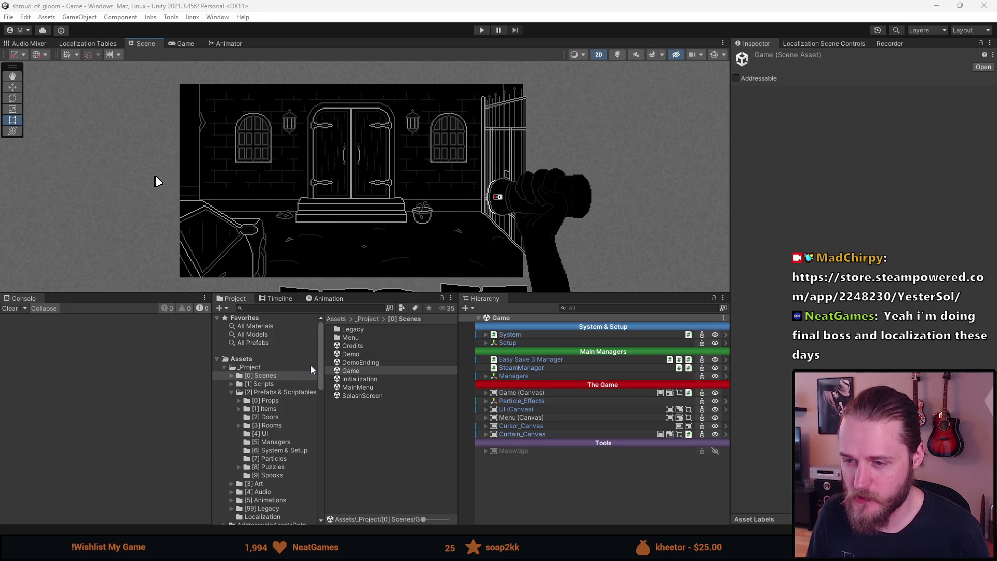
Select the [0] Scenes folder, frame the double-door room in the Scene view, and switch to the Rect tool
left_click(283, 376)
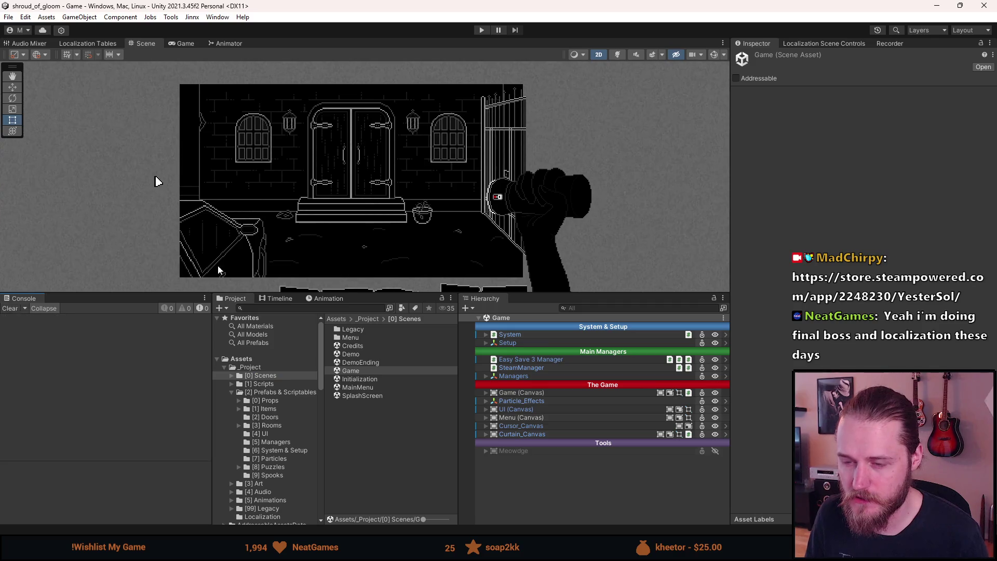
scroll(359, 219, "up", 1)
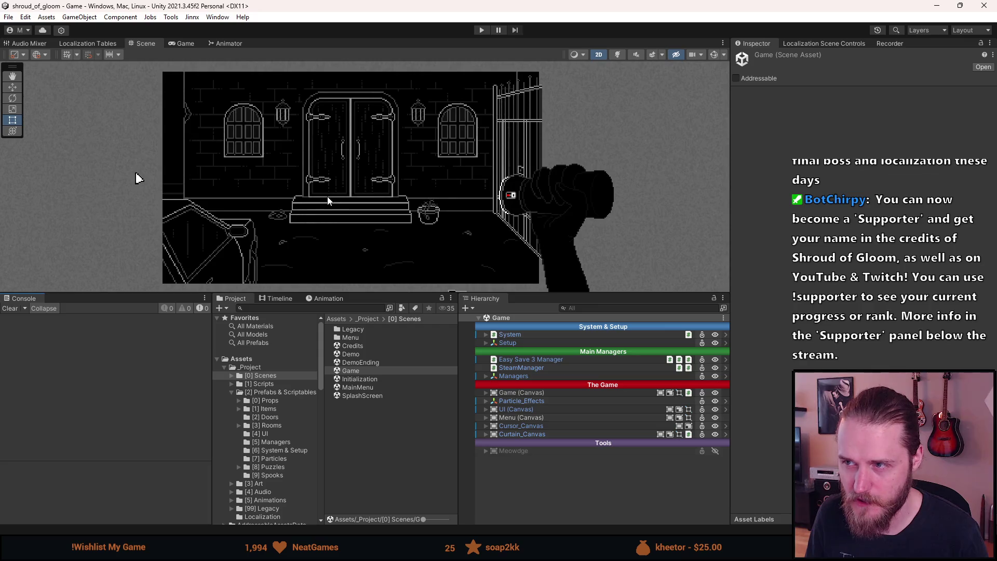
scroll(328, 196, "up", 1)
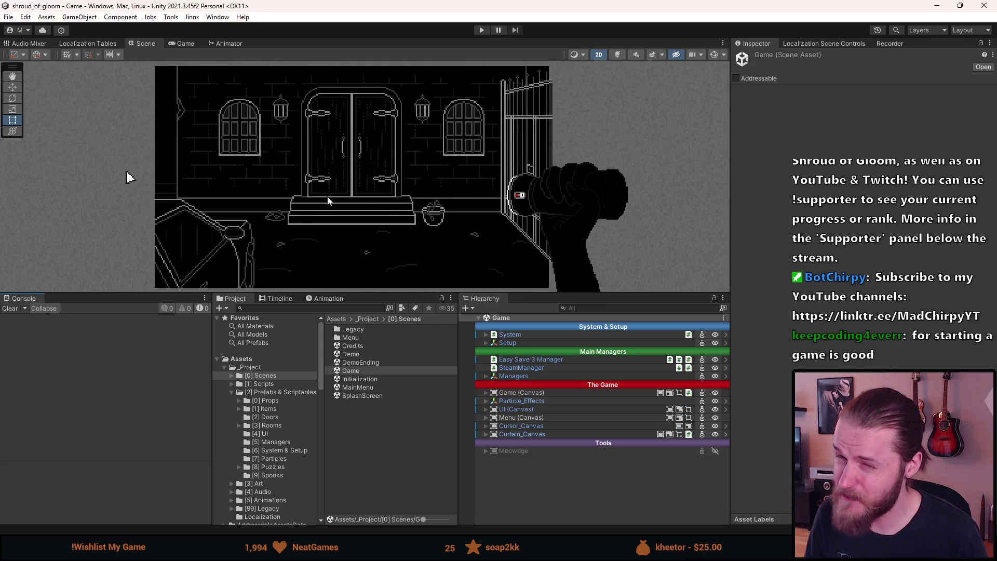
scroll(315, 188, "up", 1)
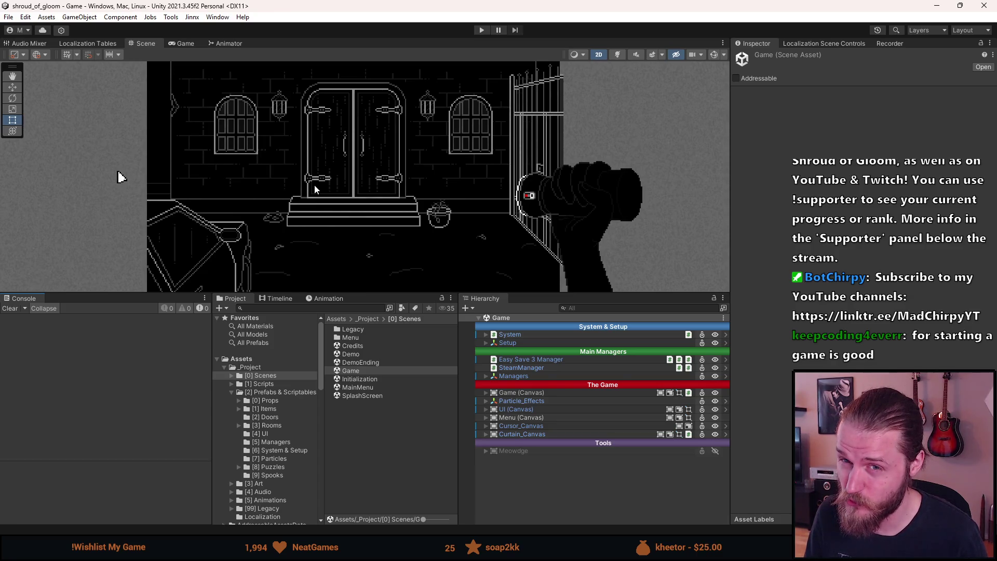
scroll(314, 186, "down", 3)
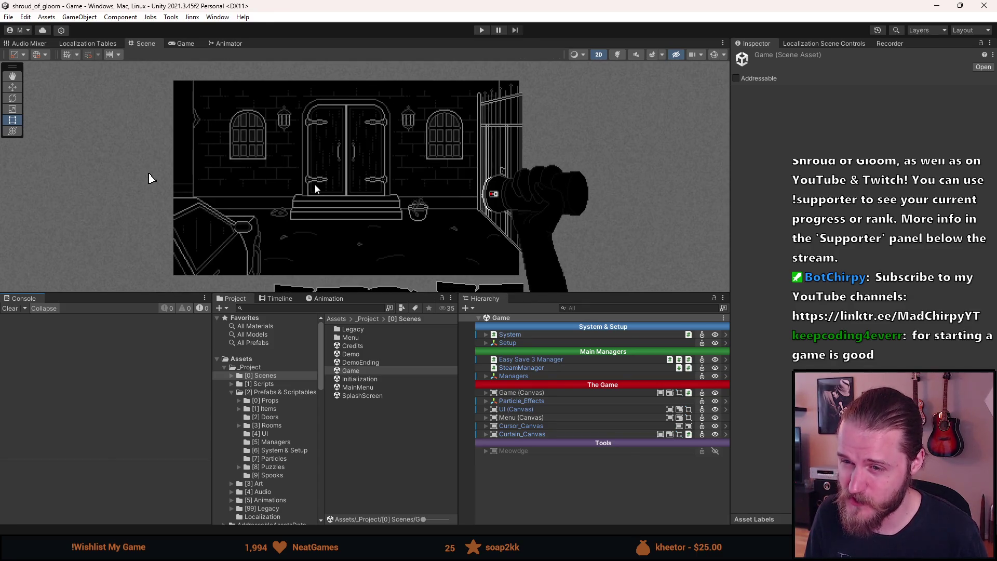
left_click_drag(337, 294, 332, 385)
left_click_drag(294, 314, 309, 311)
key("t")
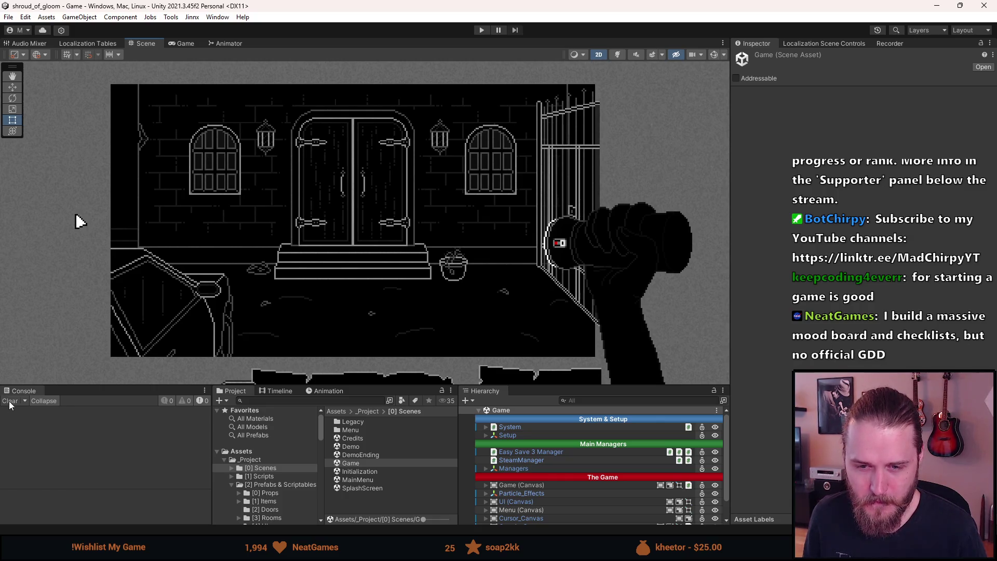
left_click_drag(141, 380, 148, 329)
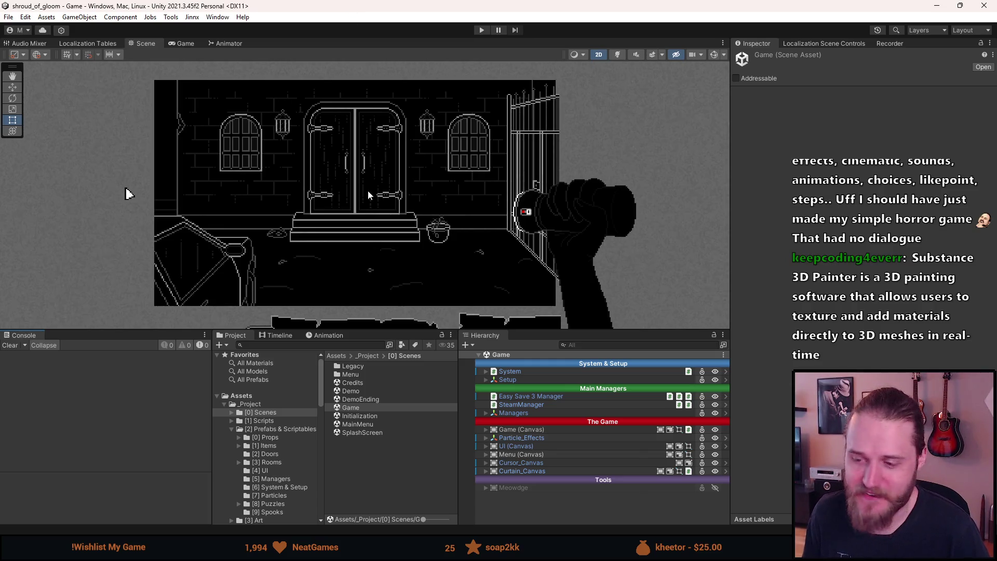
scroll(355, 189, "up", 1)
left_click_drag(390, 330, 373, 391)
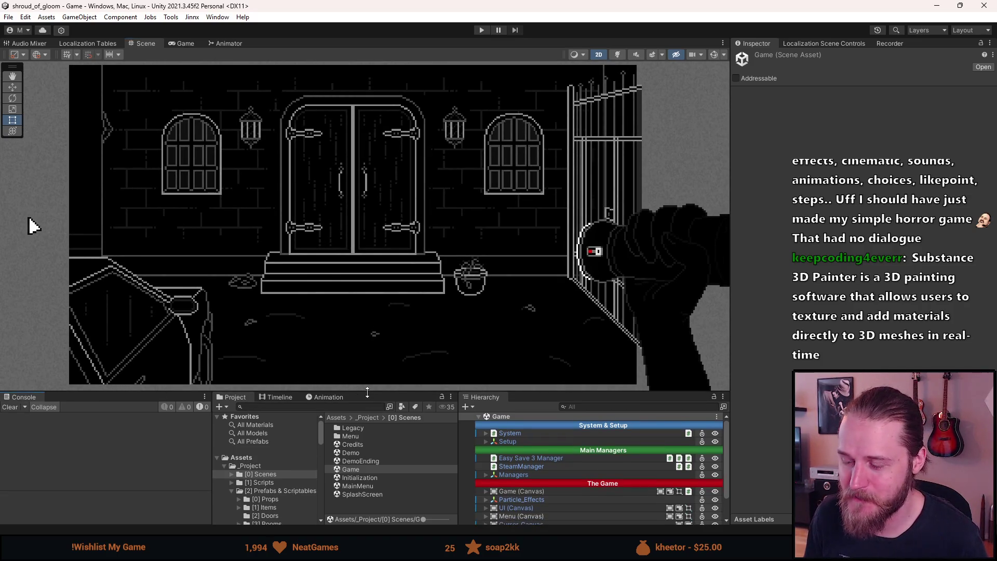
left_click_drag(367, 392, 372, 381)
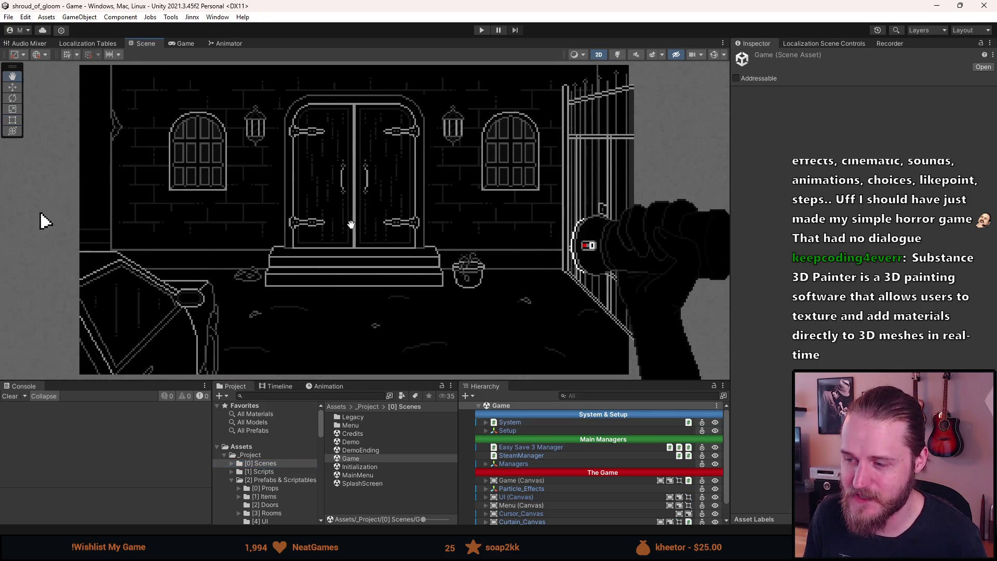
scroll(351, 229, "down", 1)
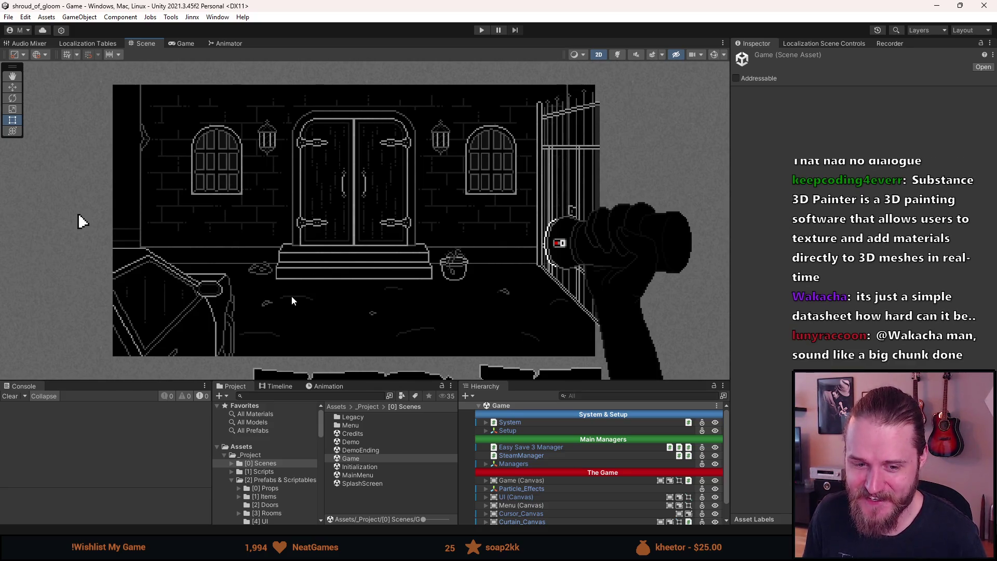
scroll(295, 294, "up", 1)
scroll(297, 293, "up", 1)
left_click_drag(298, 292, 298, 288)
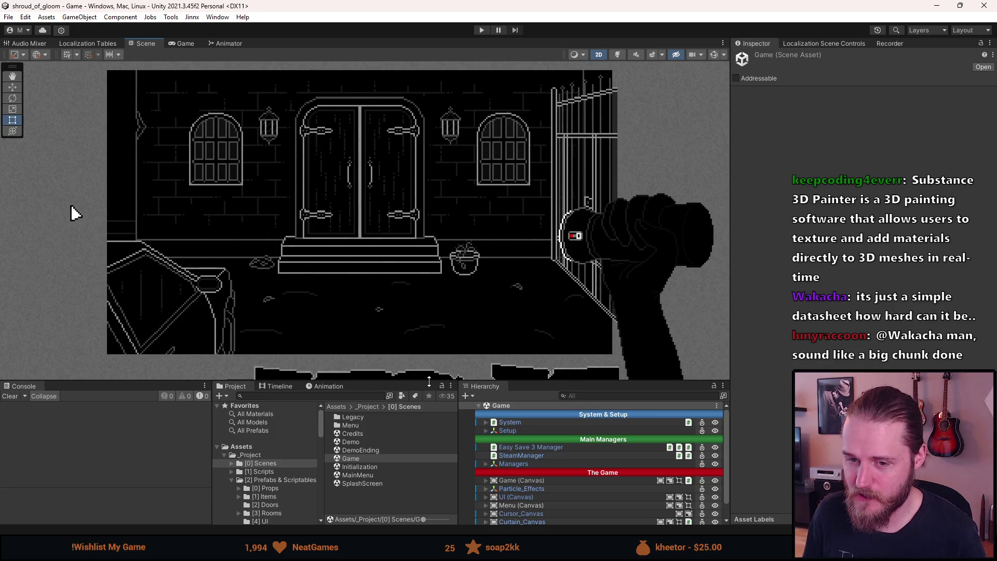
scroll(483, 494, "down", 1)
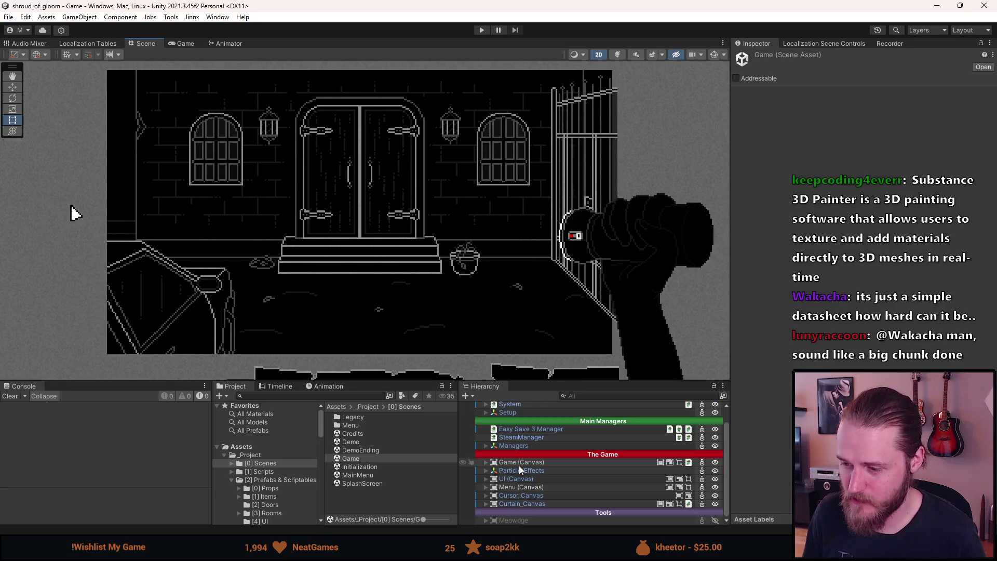
Expand Cursor_Canvas > Cursor > Description > Description_Box in the Hierarchy
left_click(487, 496)
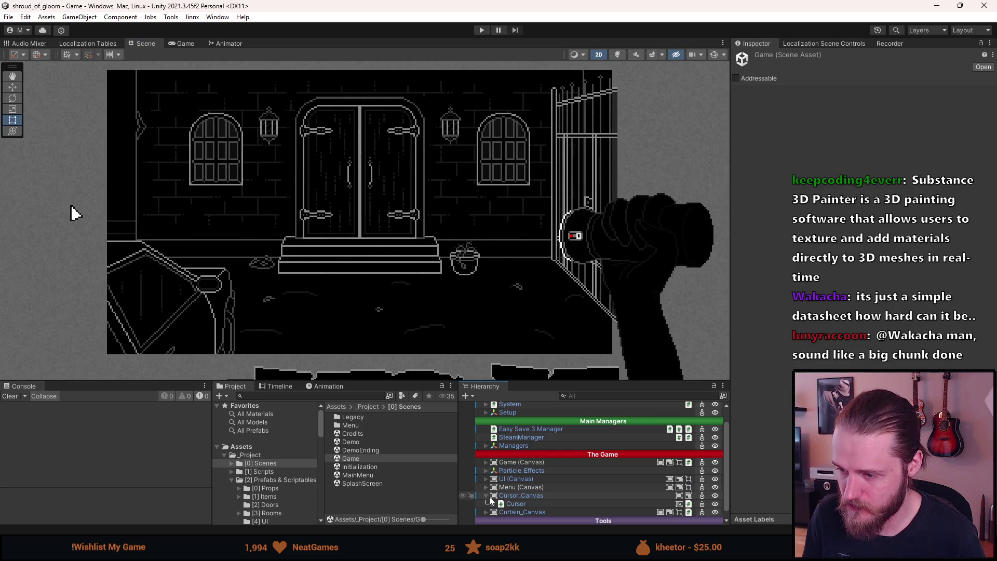
left_click(494, 503)
scroll(499, 498, "down", 3)
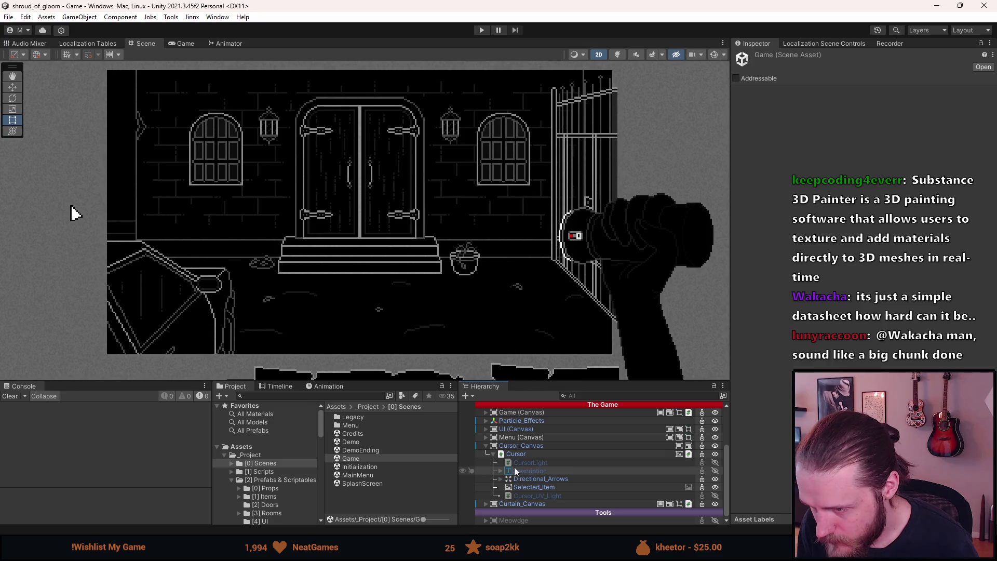
left_click(500, 470)
left_click(528, 477)
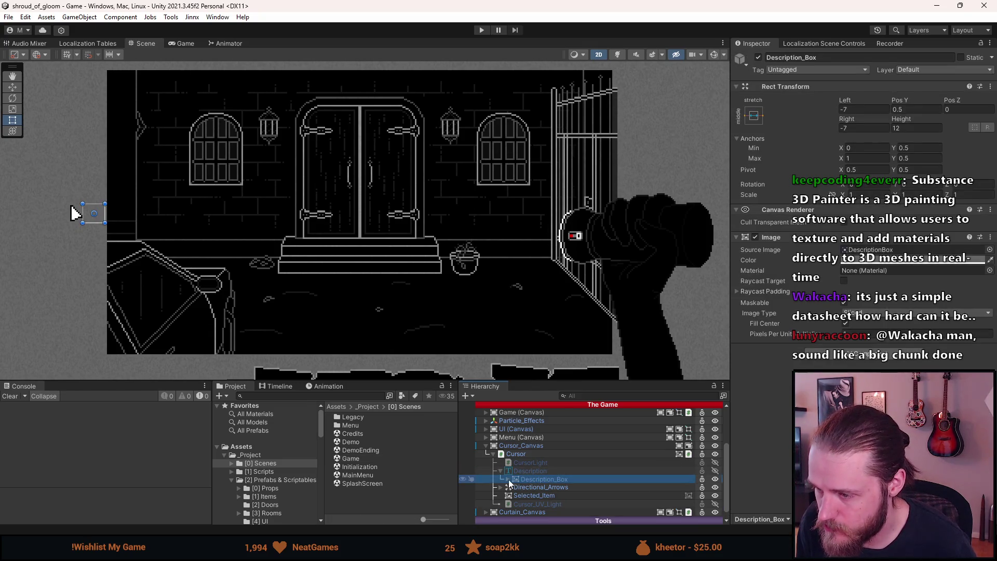
left_click(508, 479)
Inspect Description_Label and Description_Box, then activate the Description tooltip with Alt+Shift+A
left_click(537, 488)
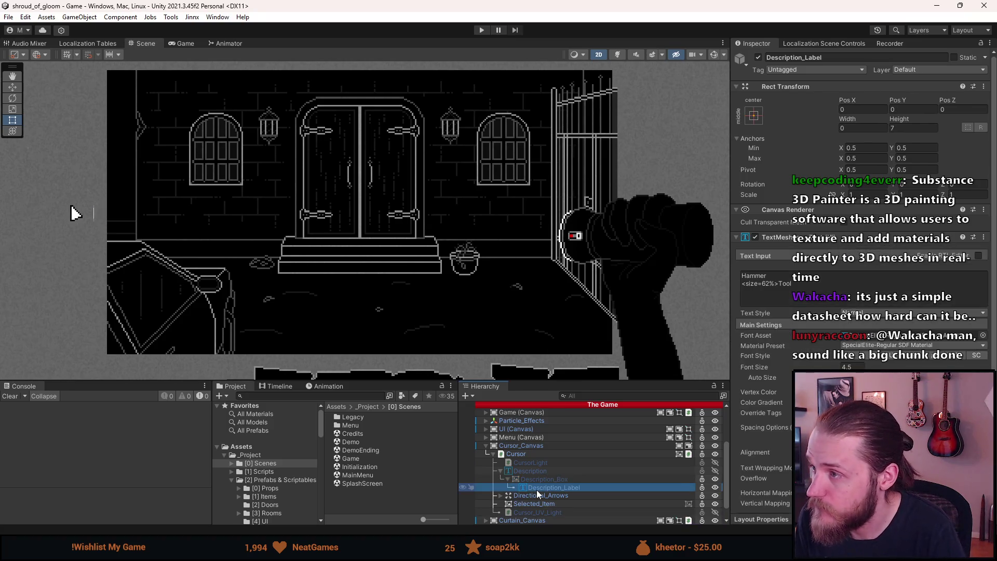
left_click(540, 477)
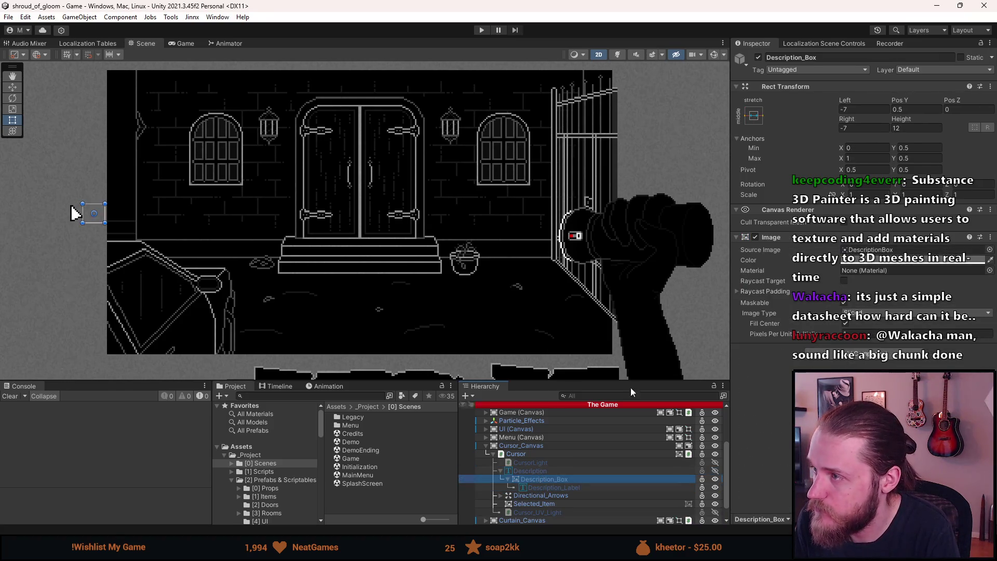
left_click(597, 486)
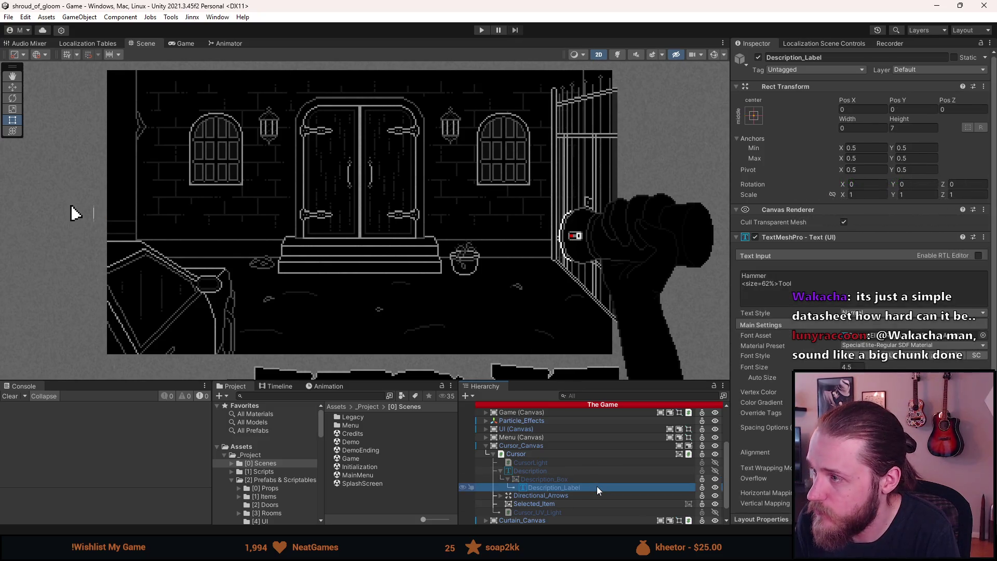
left_click(584, 473)
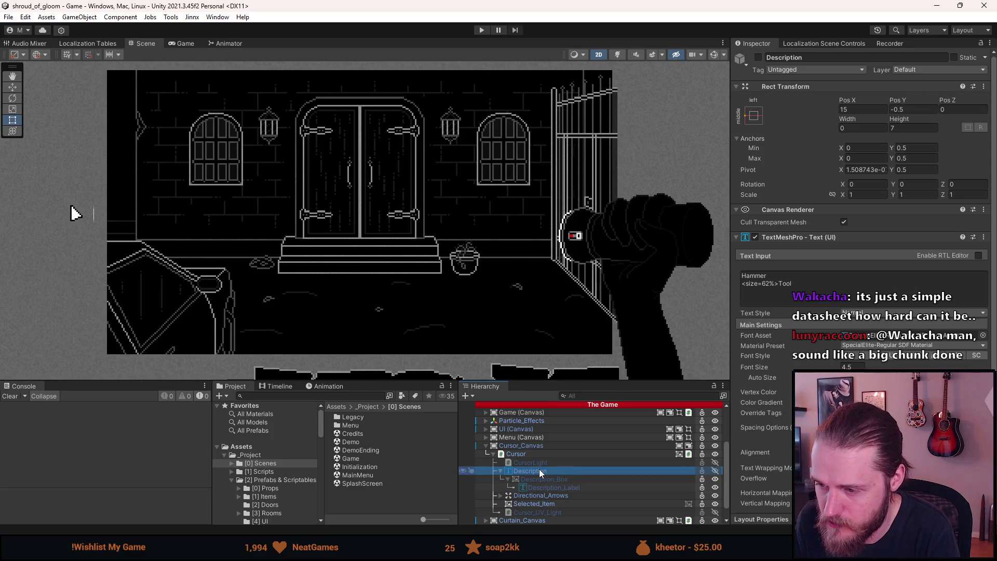
key("alt+shift+a")
key("f")
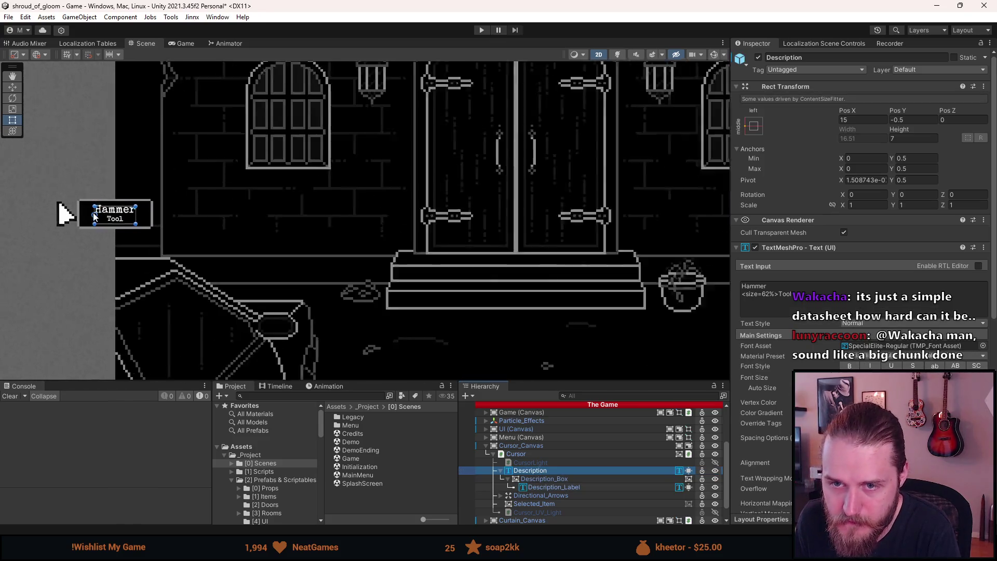
scroll(94, 216, "up", 2)
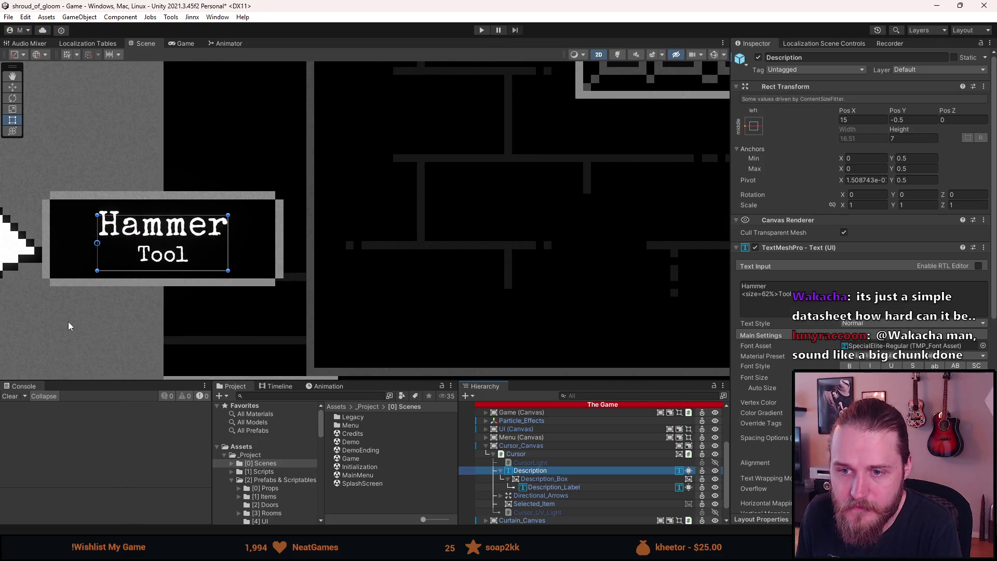
left_click_drag(67, 322, 123, 319)
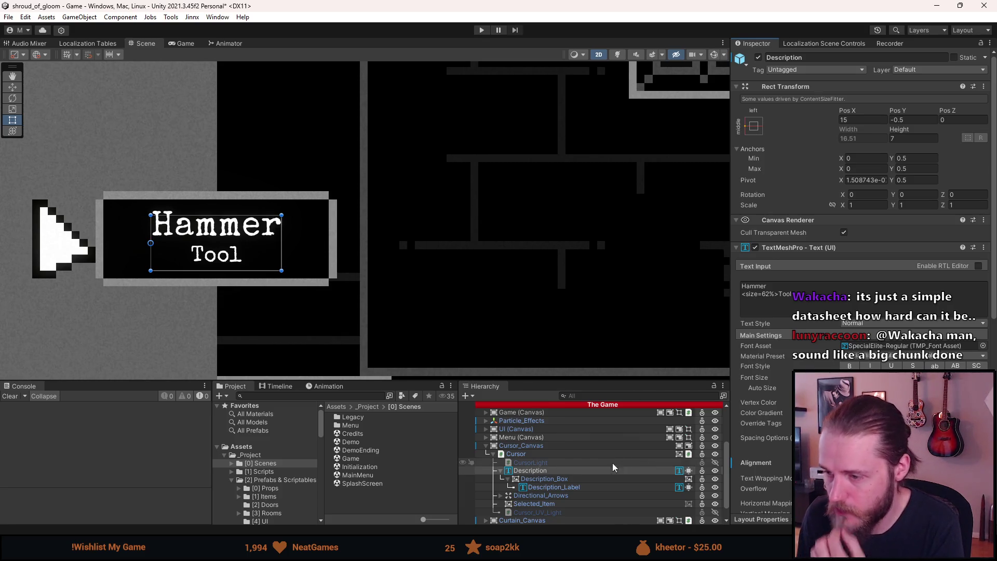
left_click(578, 485)
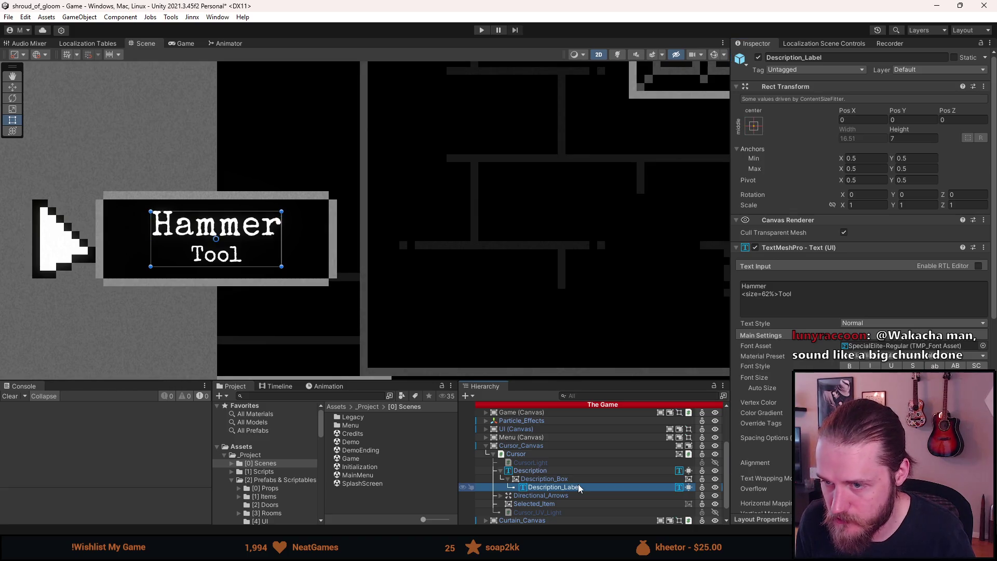
left_click(567, 470)
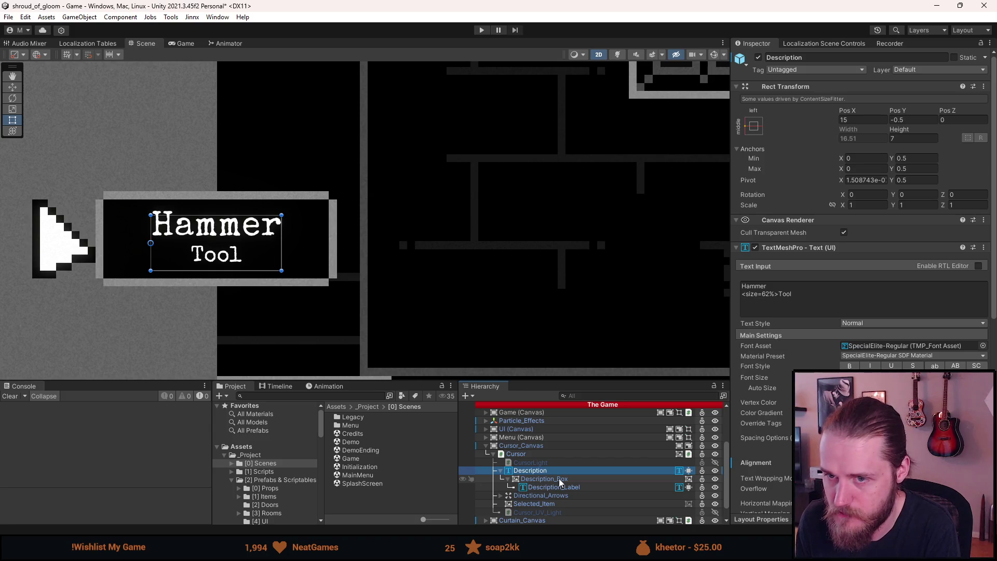
left_click(558, 478)
left_click(559, 473)
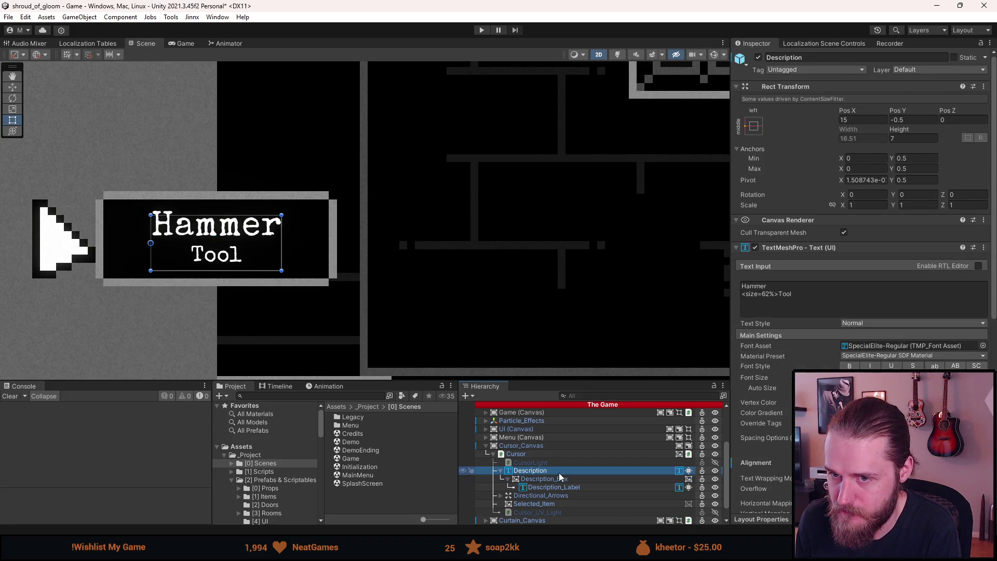
left_click(549, 489)
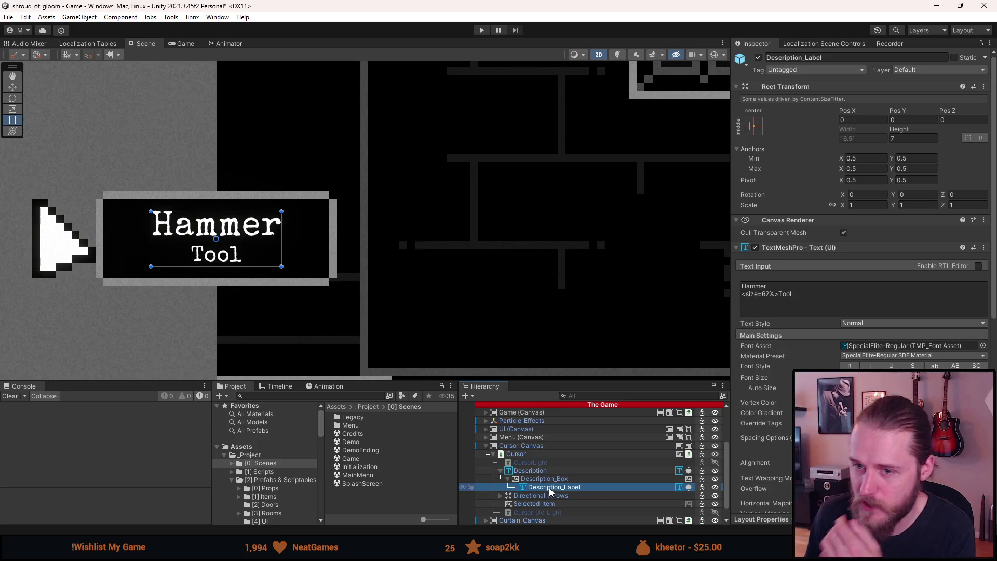
left_click(548, 470)
left_click(545, 484)
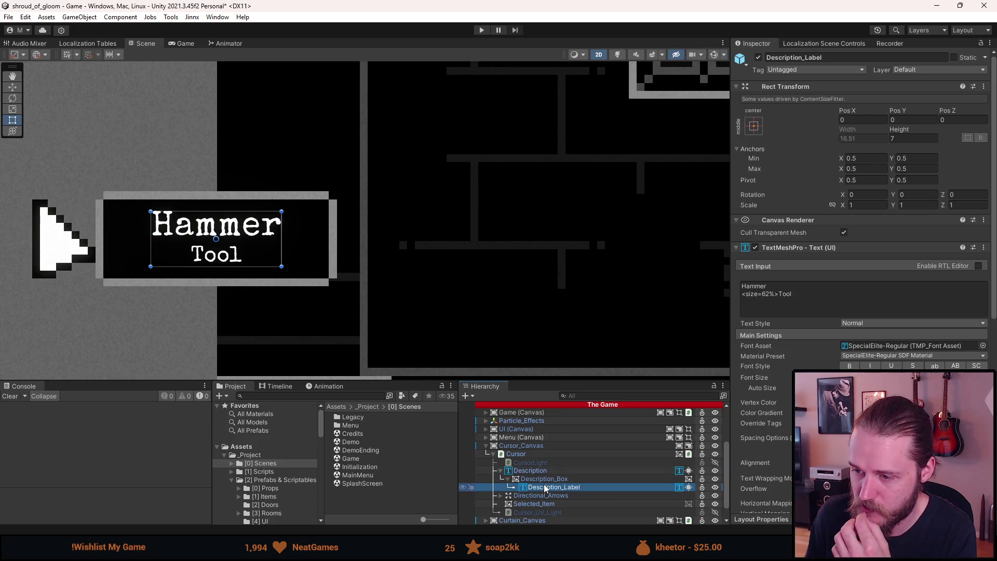
left_click(537, 470)
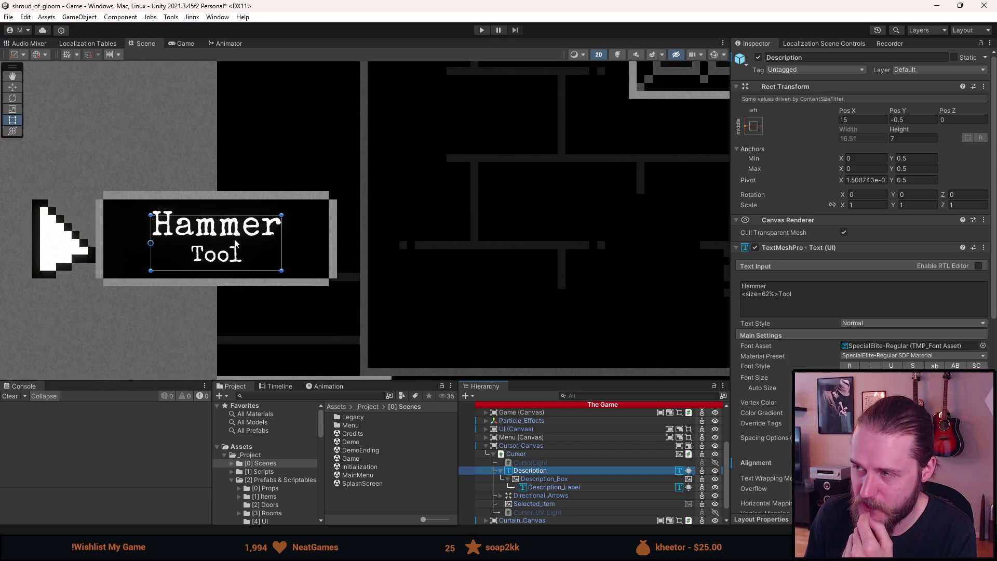
left_click(537, 479)
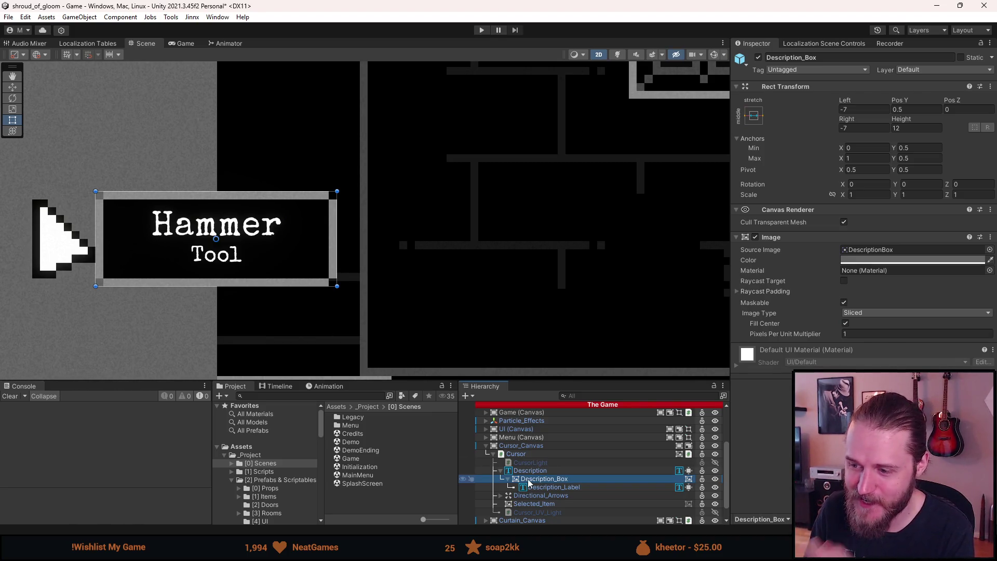
left_click(547, 485)
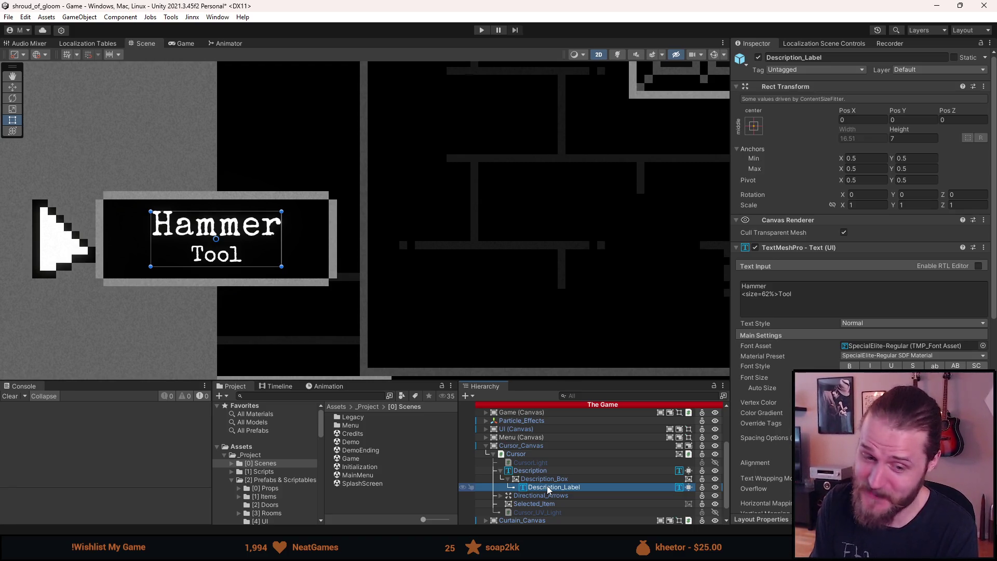
left_click(546, 482)
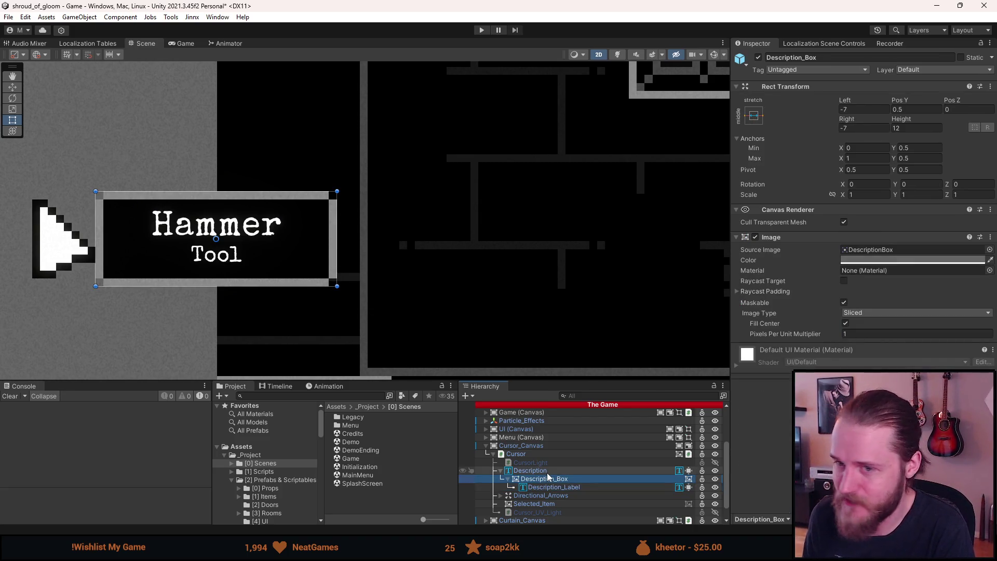
scroll(73, 292, "up", 3)
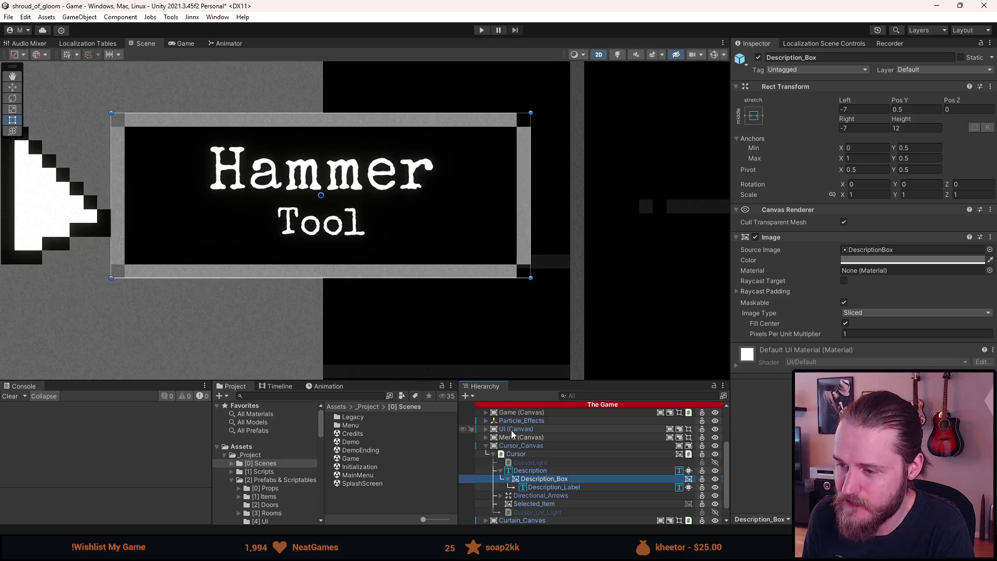
left_click_drag(352, 113, 352, 128)
scroll(333, 287, "down", 5)
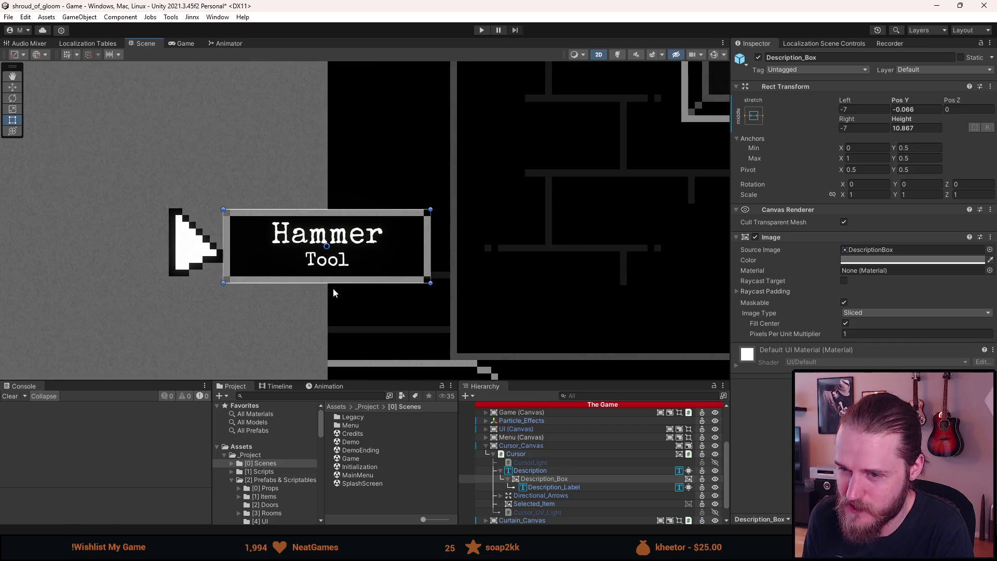
mouse_move(345, 208)
left_mouse_down()
mouse_move(332, 100)
mouse_move(307, 279)
mouse_move(312, 192)
mouse_move(313, 208)
mouse_move(312, 242)
mouse_move(301, 92)
mouse_move(302, 203)
mouse_move(302, 174)
left_mouse_up()
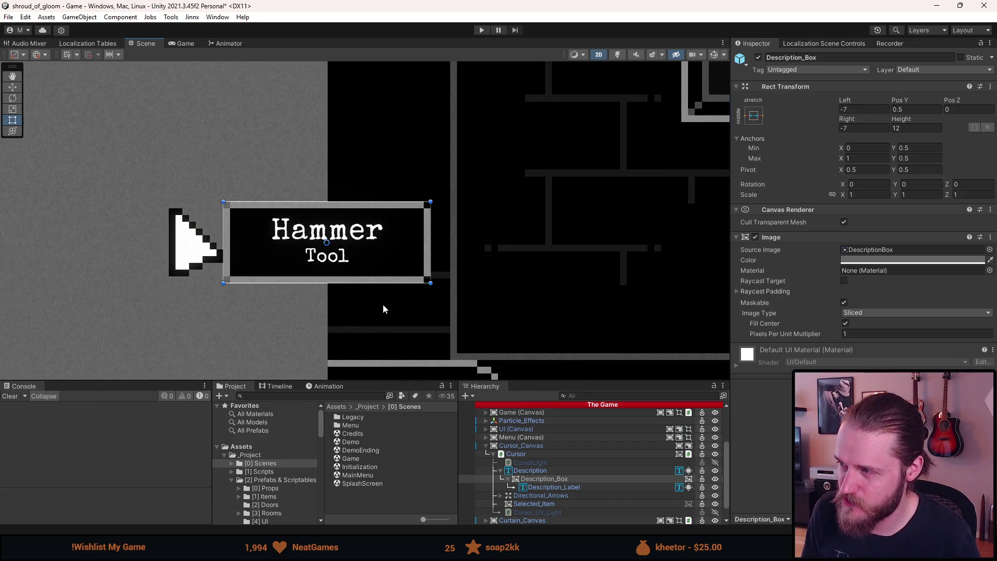
scroll(252, 232, "up", 3)
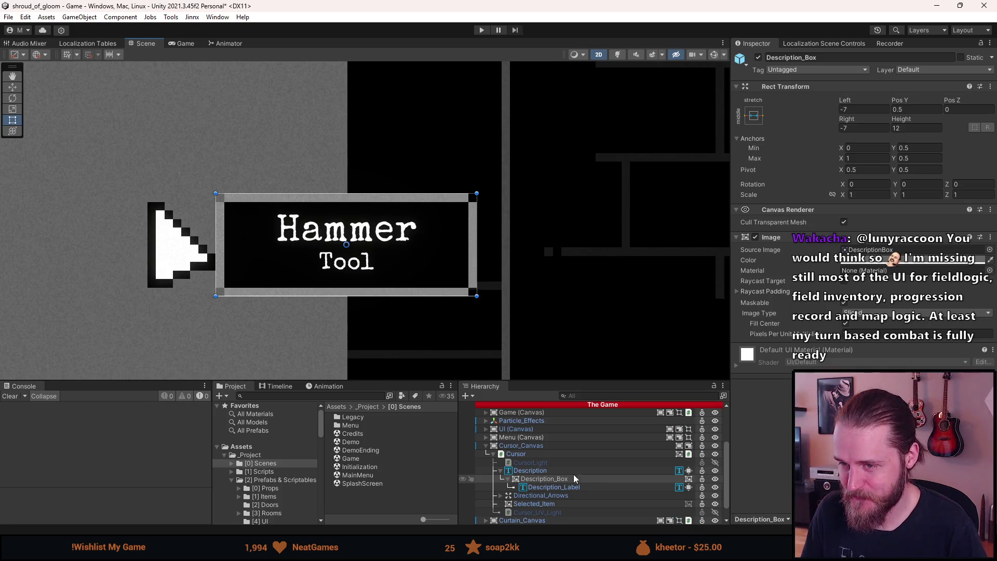
left_click(551, 471)
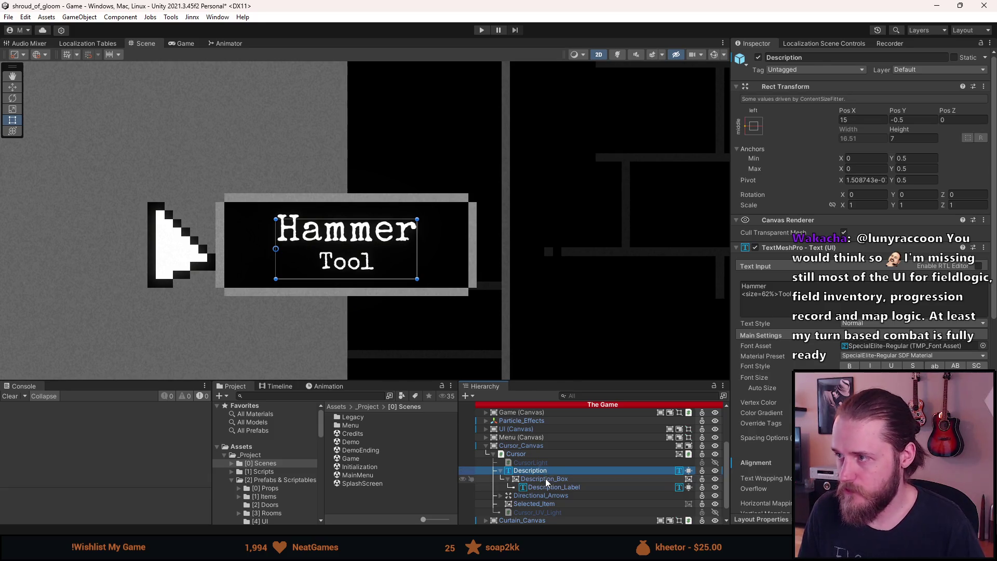
Set Description_Box's Rect Transform Pos Y to 0
left_click(546, 478)
left_click(910, 109)
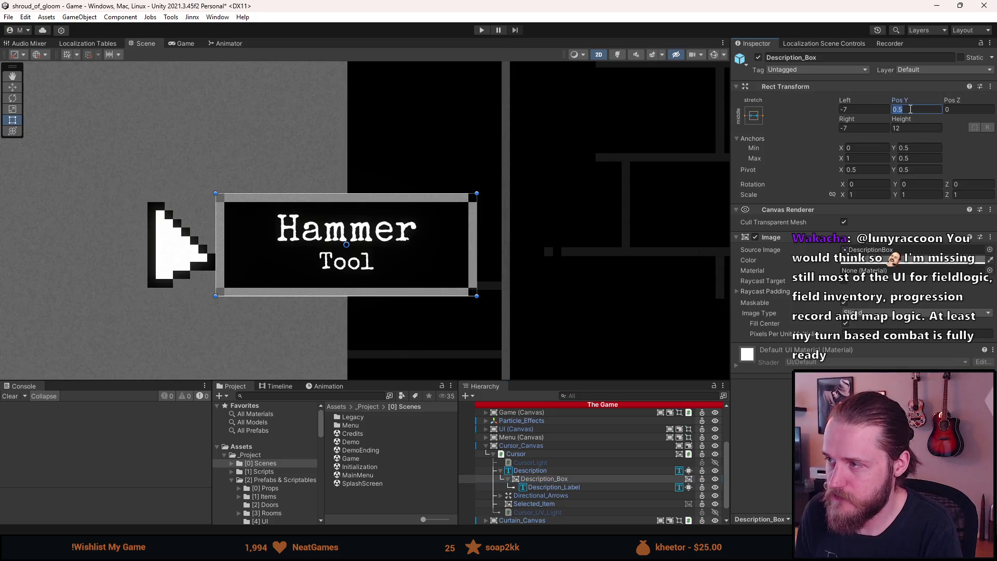
type("0")
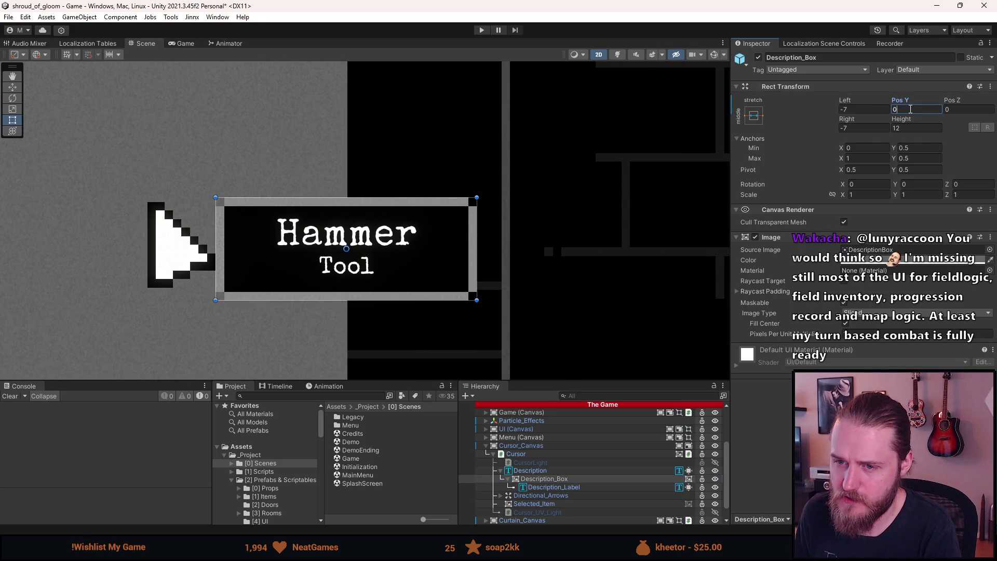
scroll(160, 242, "up", 3)
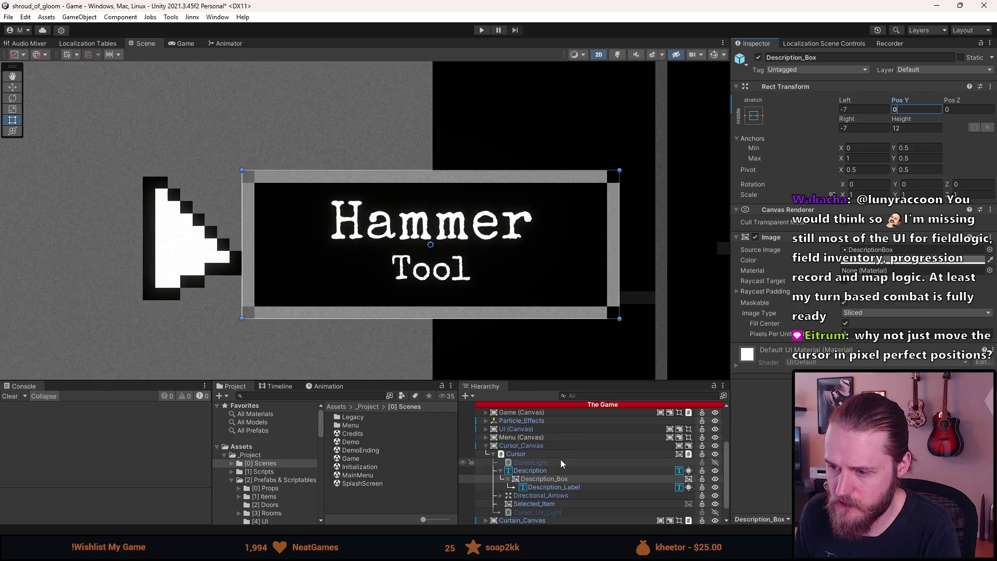
Lower the Description text to Pos Y -1 after briefly trying 0
left_click(549, 471)
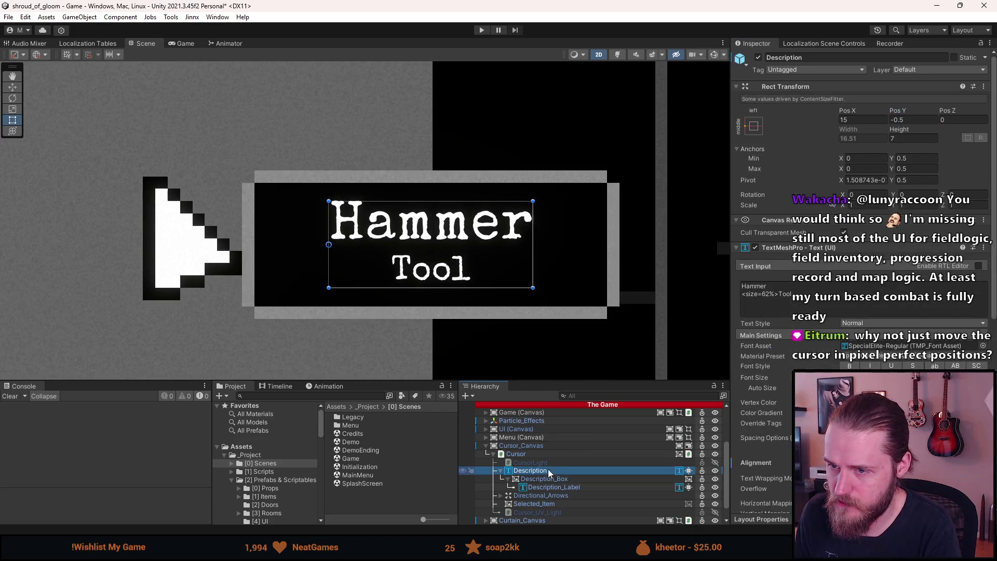
left_click(898, 120)
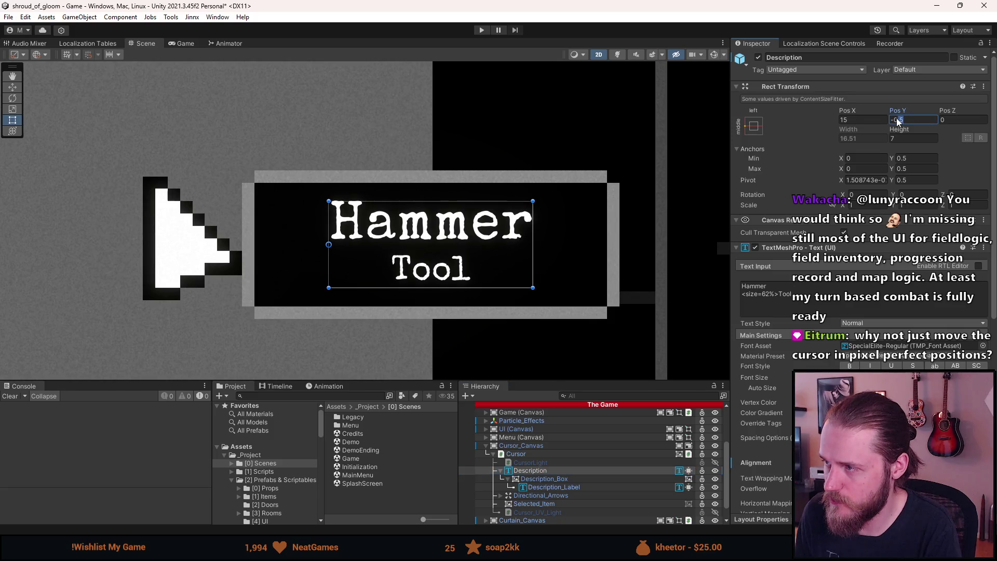
type("-1")
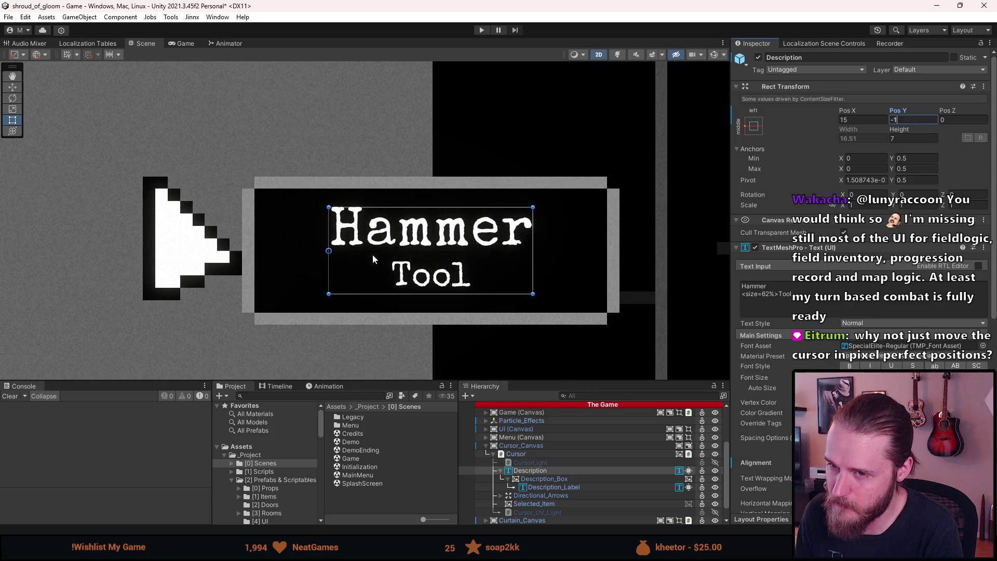
key("BackSpace")
key("BackSpace")
type("0")
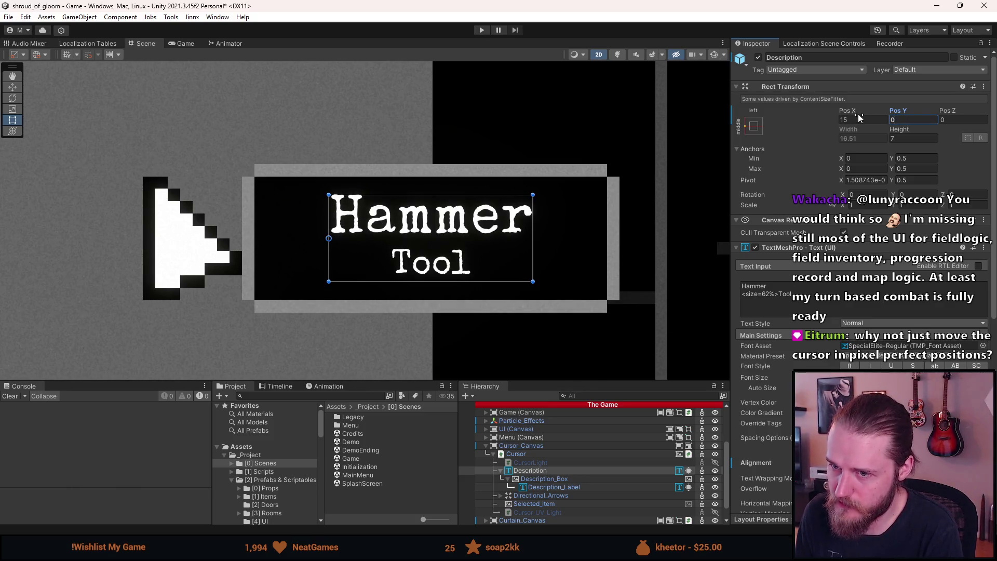
key("BackSpace")
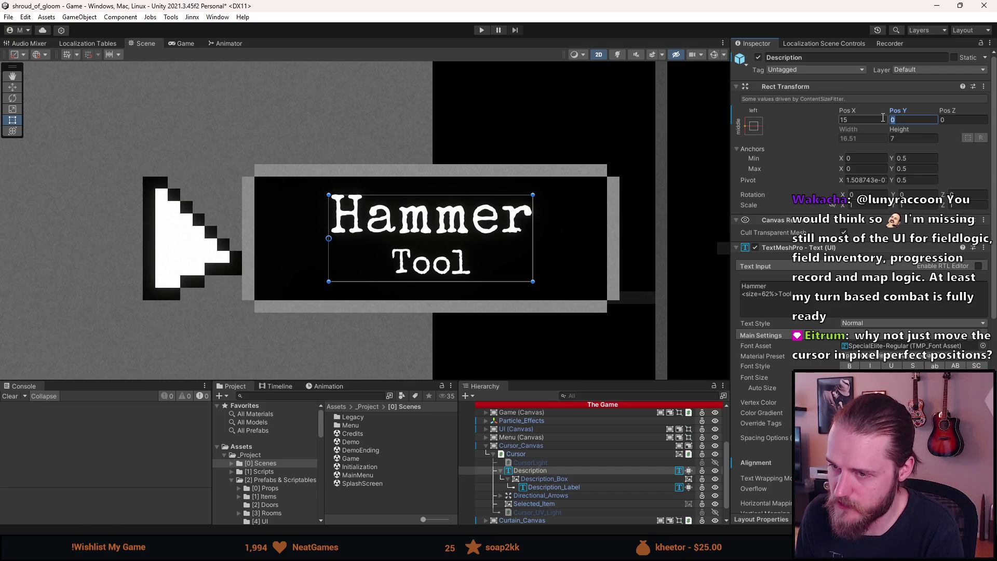
type("-1")
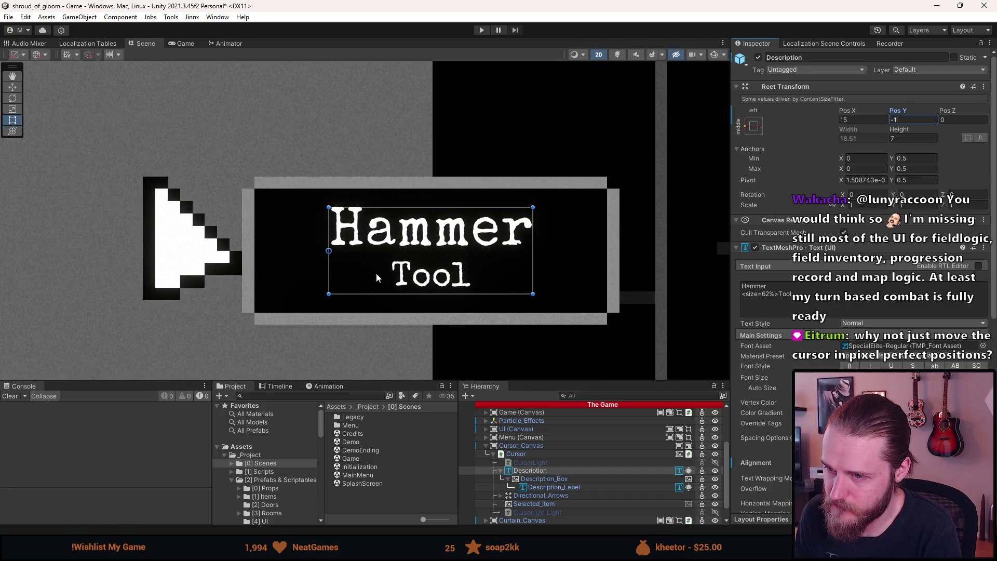
left_click(551, 480)
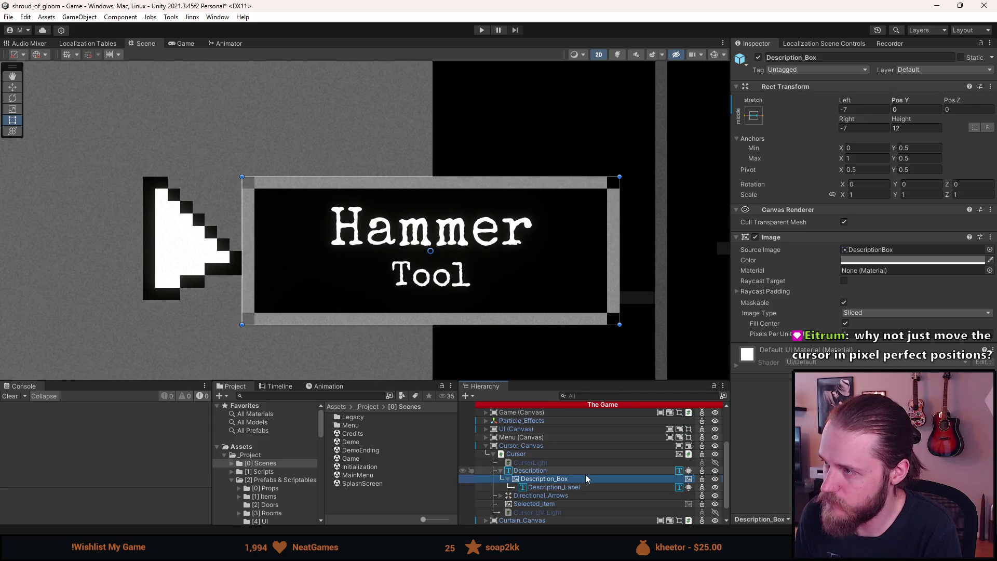
Set Description_Box's anchor preset to stretch and fill its parent
left_click(754, 115)
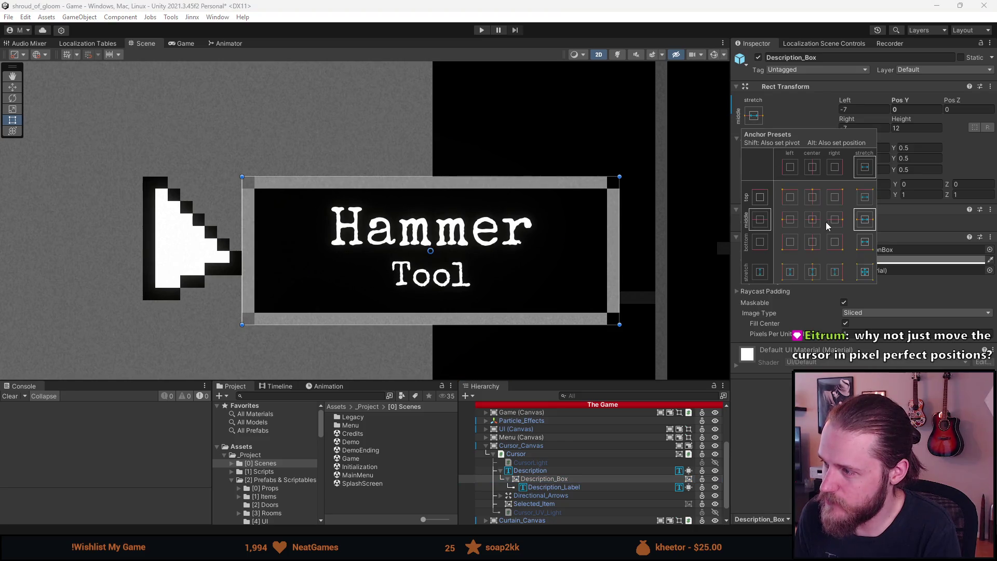
left_click(865, 272)
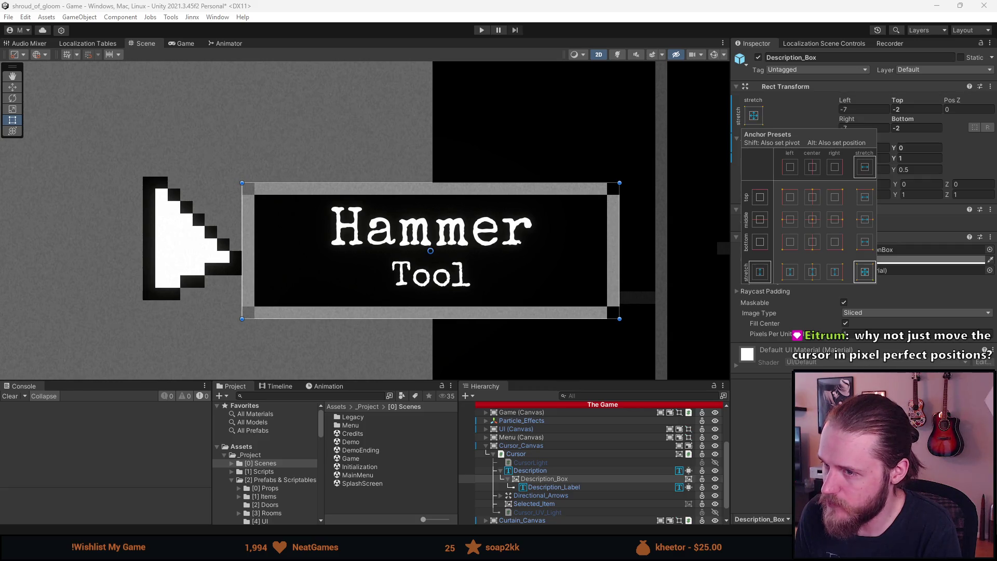
key("Escape")
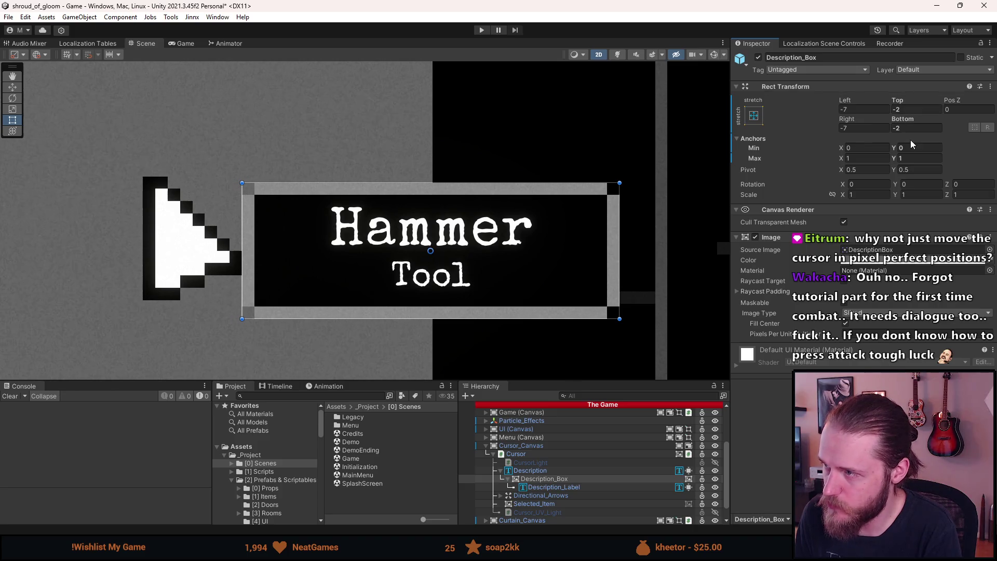
left_click(535, 486)
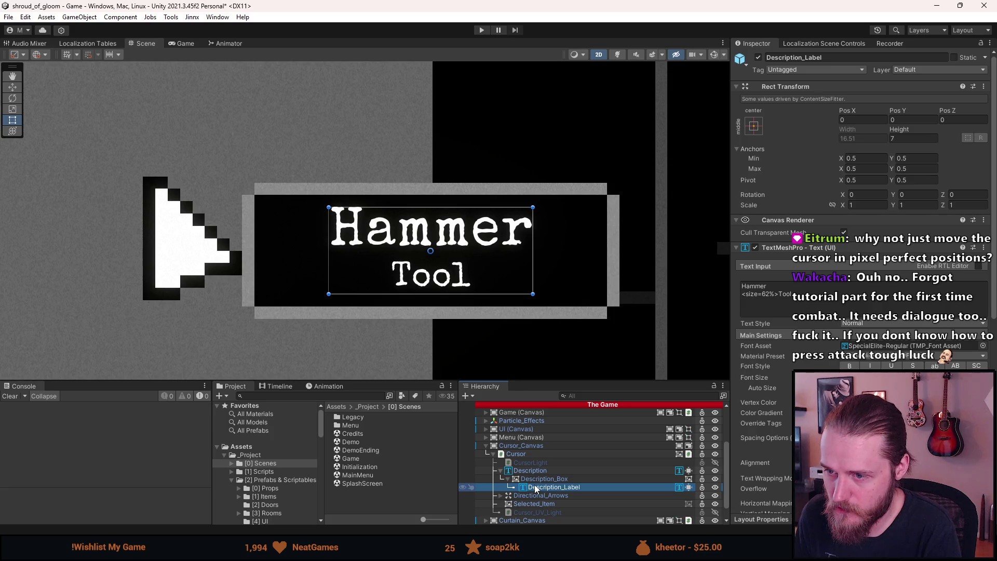
left_click(452, 316)
scroll(452, 316, "down", 6)
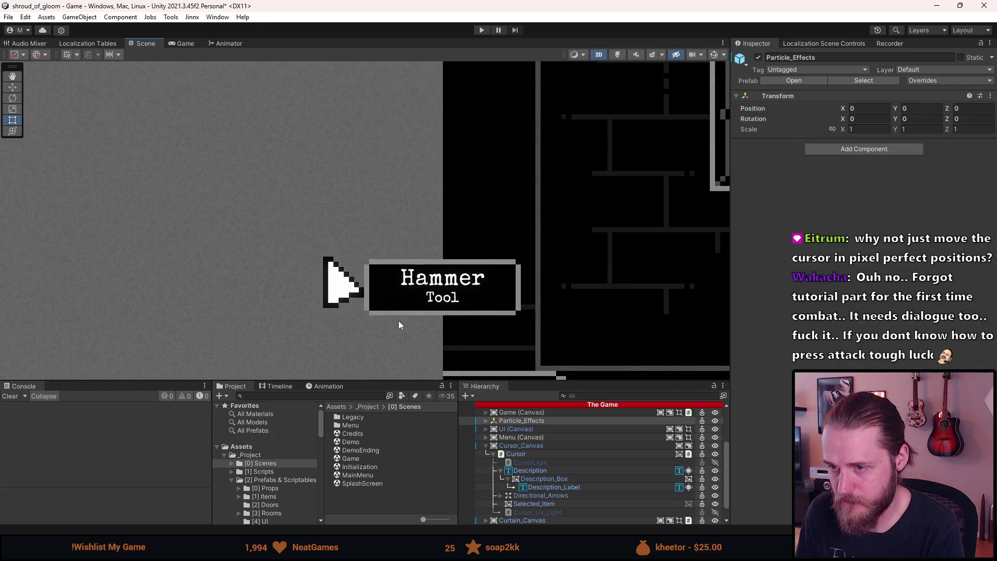
scroll(378, 325, "up", 3)
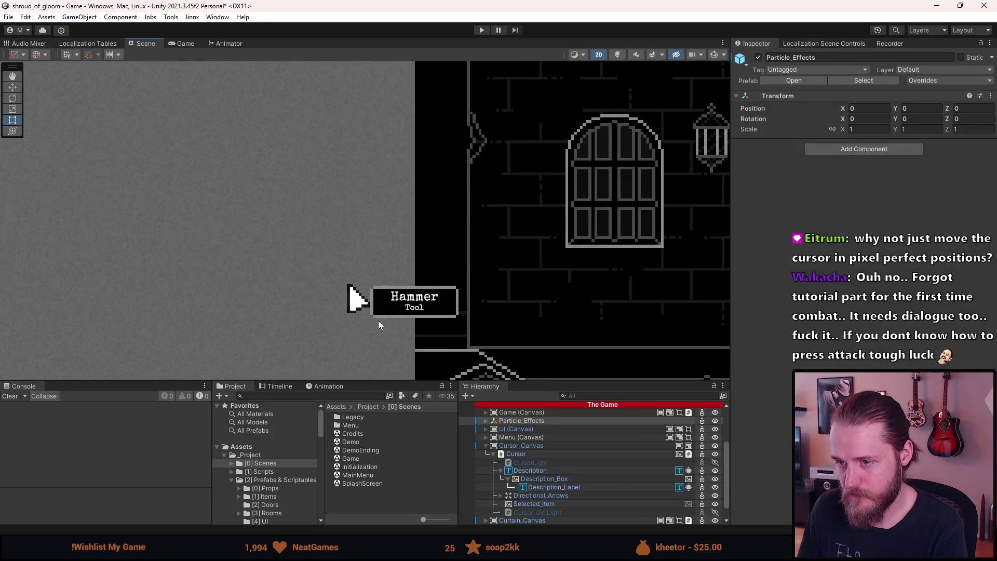
Give Description_Box Top and Bottom offsets of -3
left_click(553, 479)
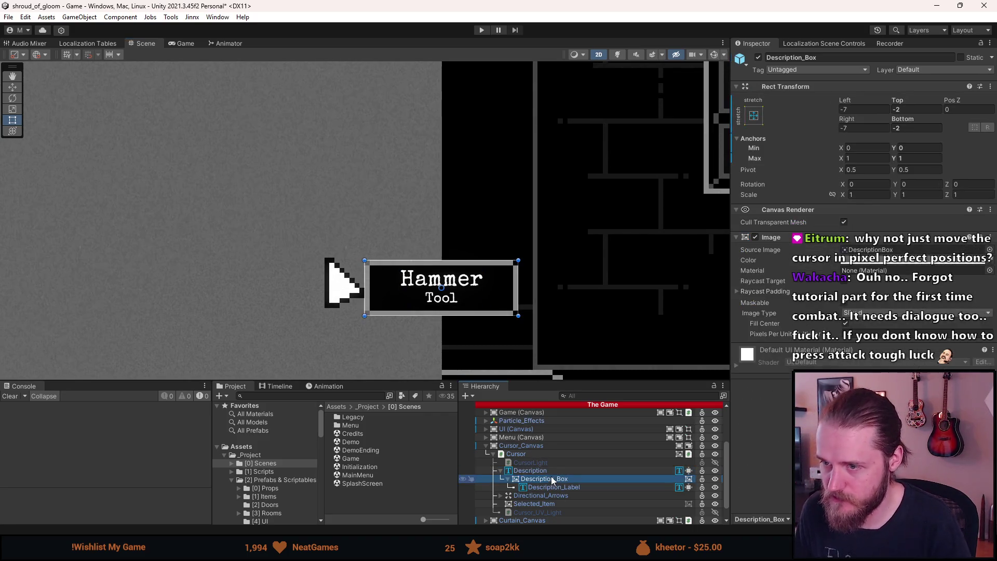
left_click(906, 109)
type("-3")
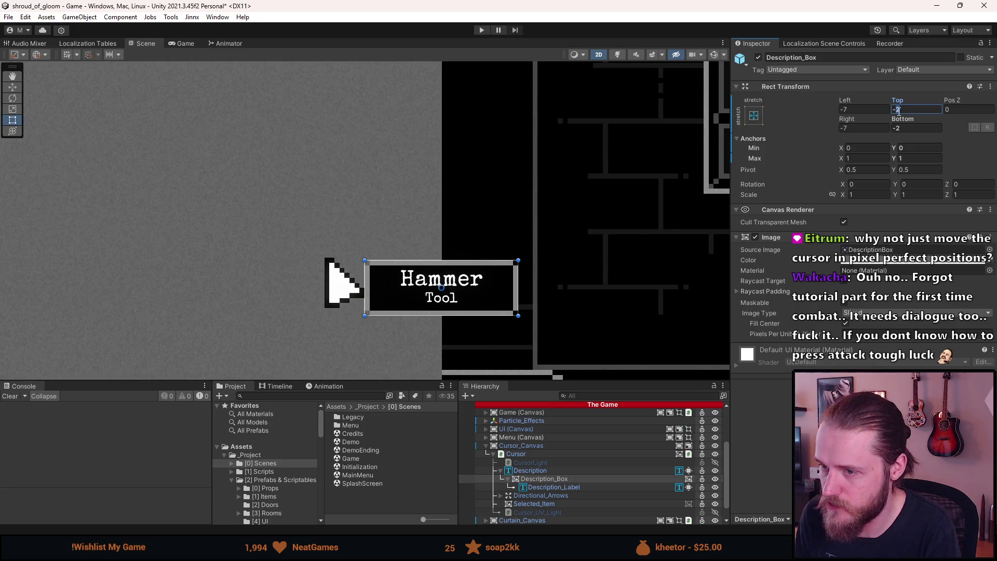
left_click(905, 128)
type("-3")
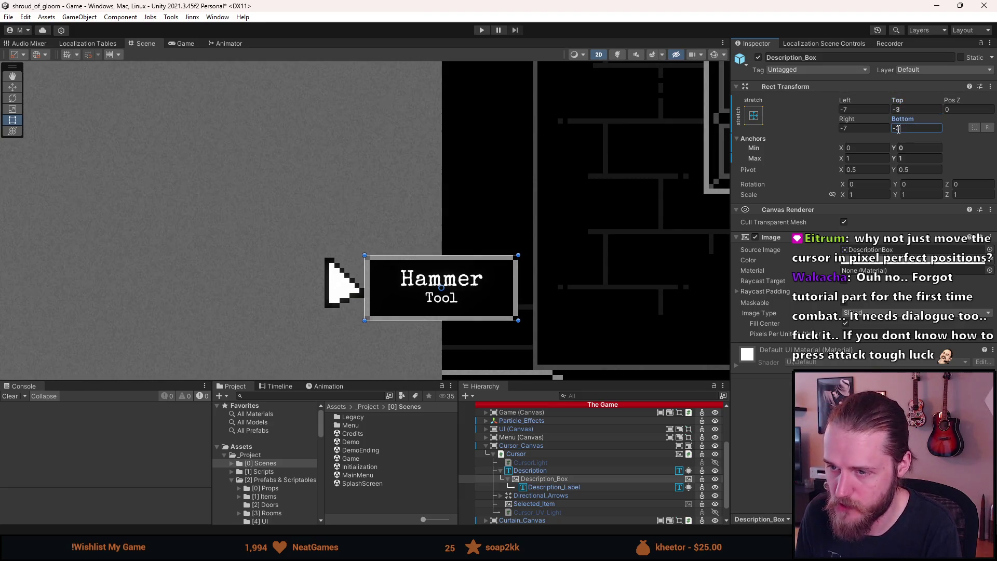
scroll(512, 222, "down", 1)
scroll(510, 214, "down", 3)
Select the Description object together with Description_Label
left_click(515, 164)
scroll(497, 168, "down", 2)
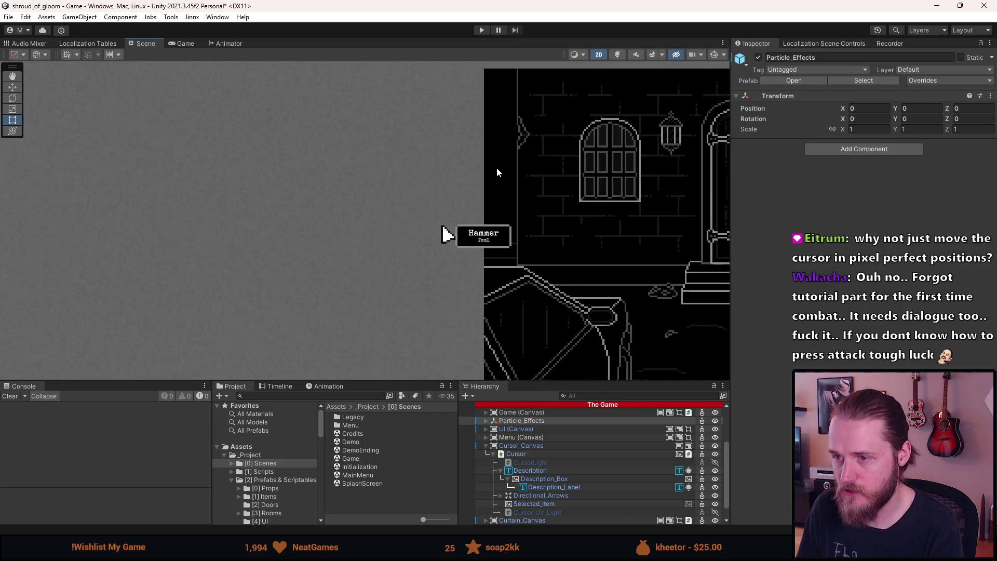
scroll(494, 170, "up", 8)
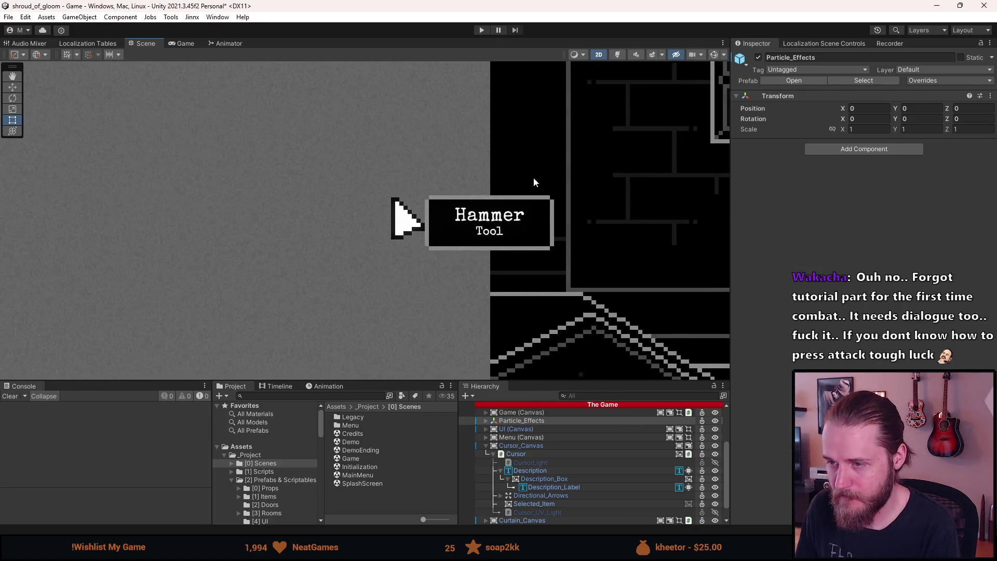
left_click(548, 470)
left_click(553, 487, "ctrl")
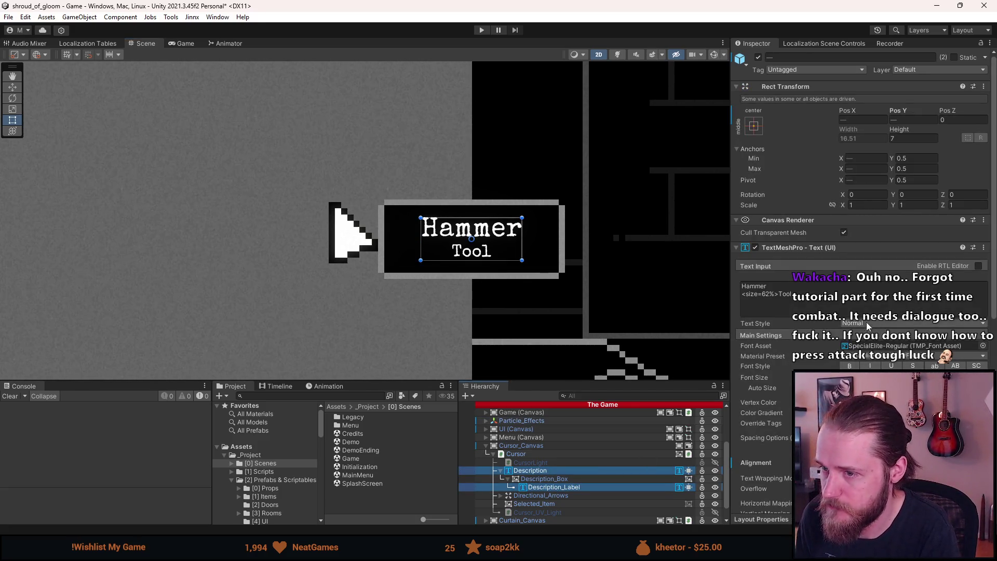
Set the tooltip text's Content Size Fitter Vertical Fit to Preferred Size, then select Description_Box
scroll(772, 468, "down", 5)
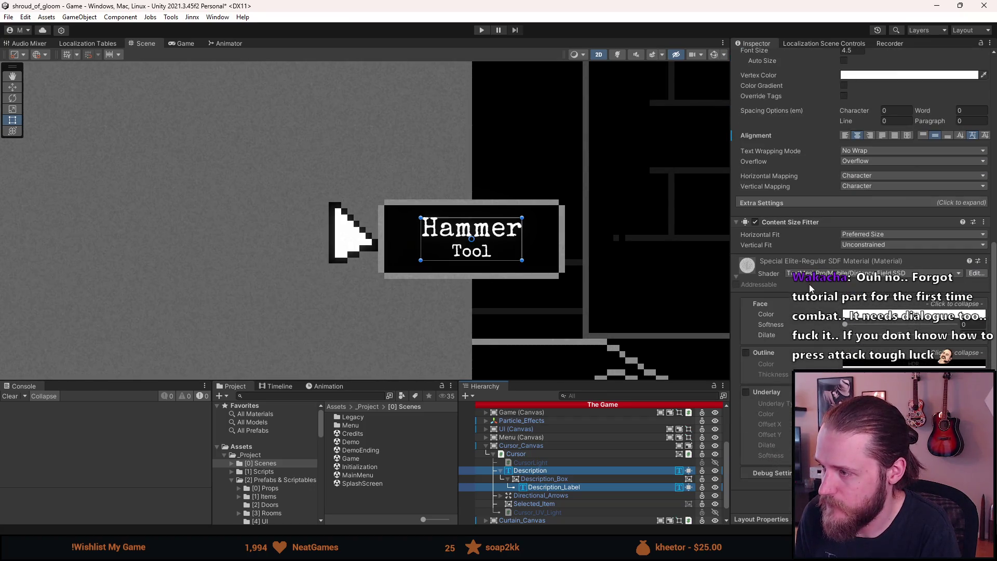
left_click(870, 246)
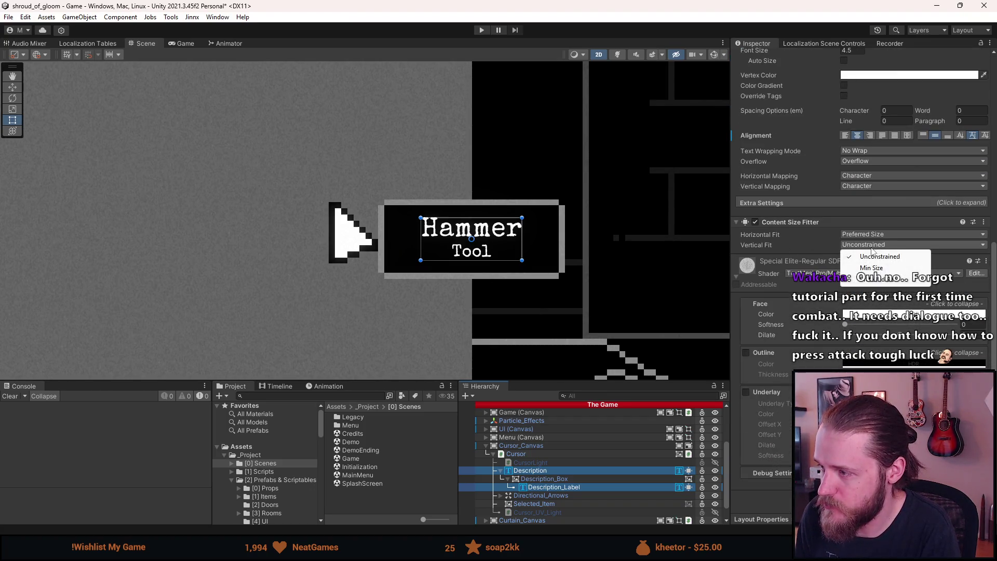
left_click(881, 279)
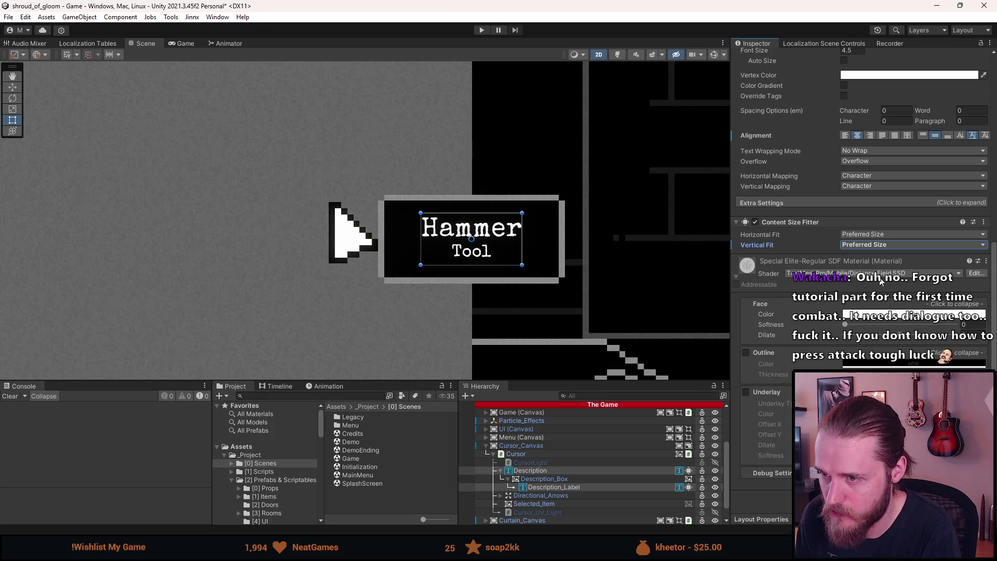
scroll(686, 264, "down", 3)
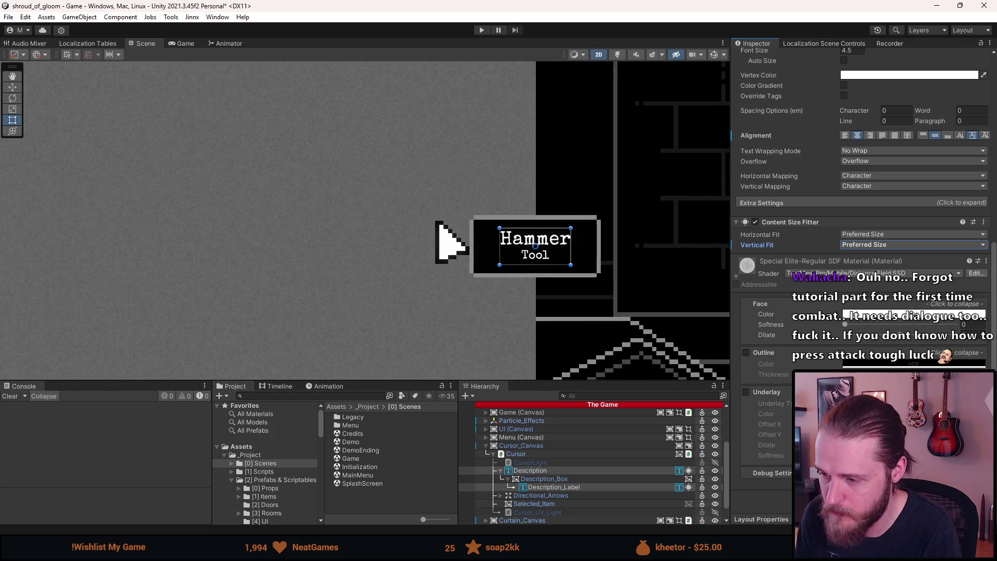
left_click(540, 478)
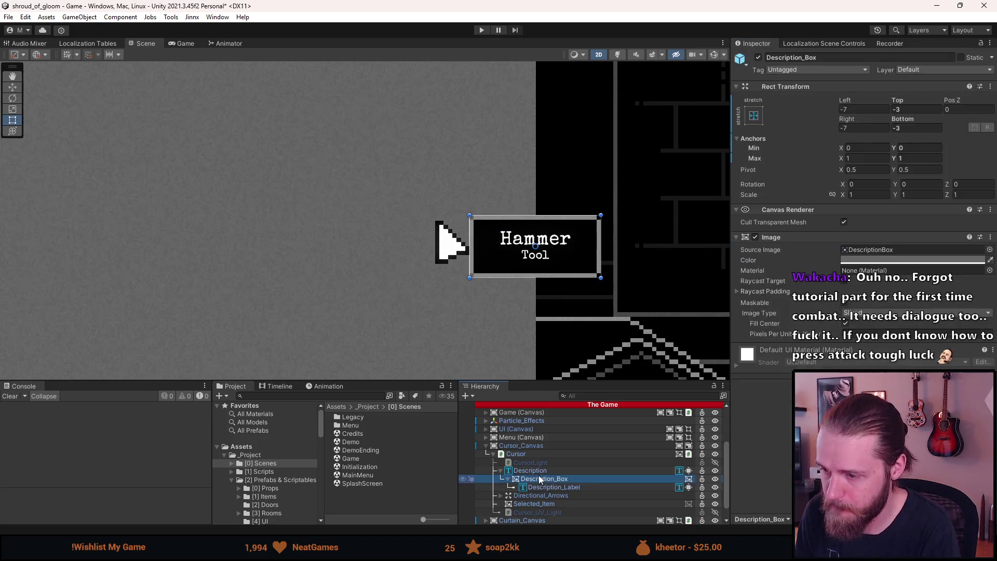
Set Description_Box's Rect Transform Top and Bottom offsets to -2
left_click(903, 109)
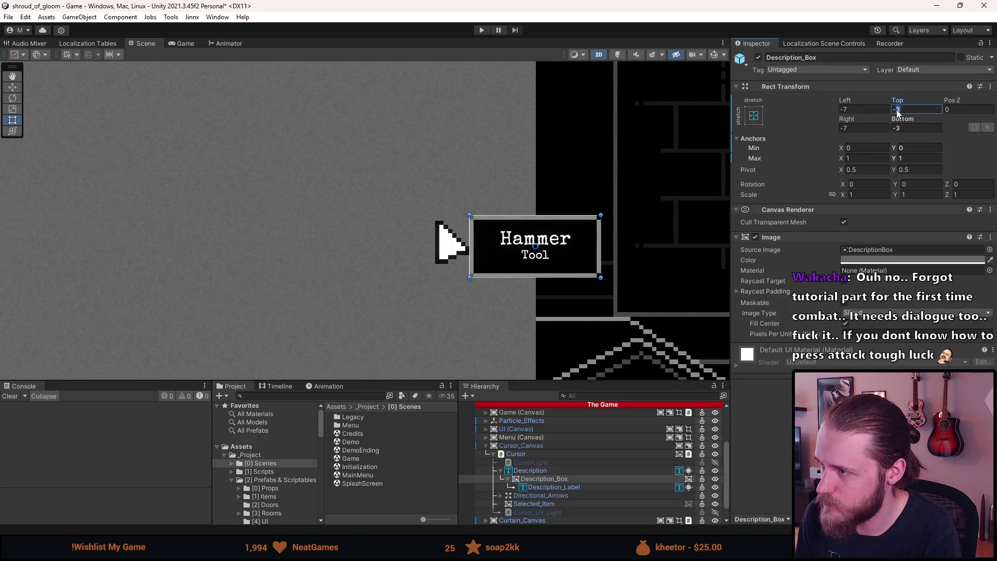
type("2")
key("BackSpace")
type("-2")
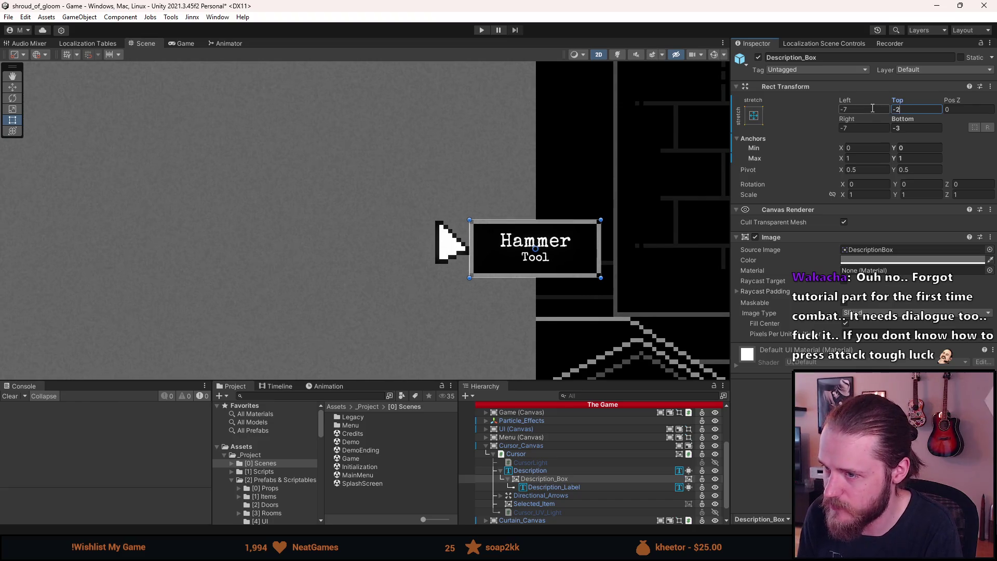
left_click(897, 128)
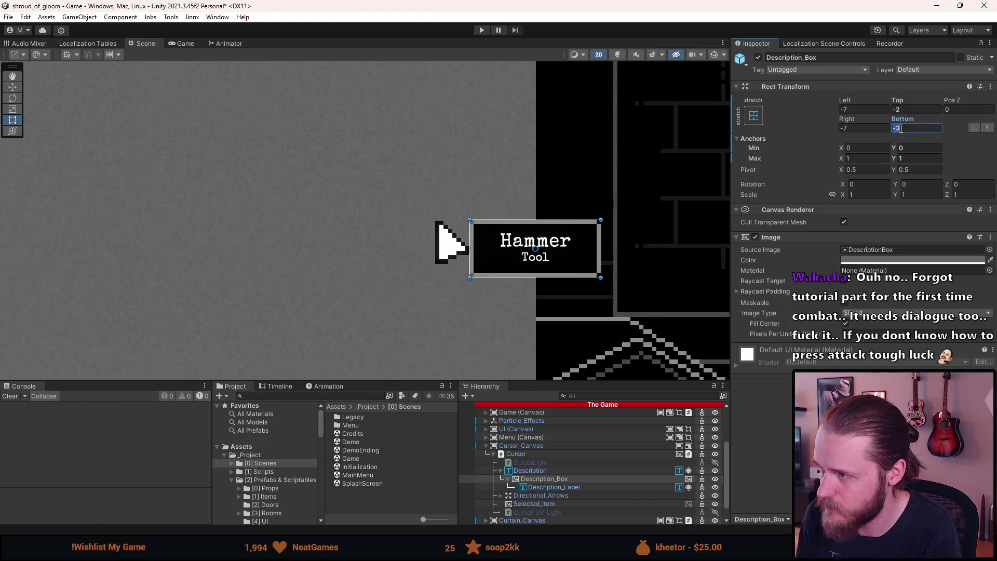
type("-2")
key("Return")
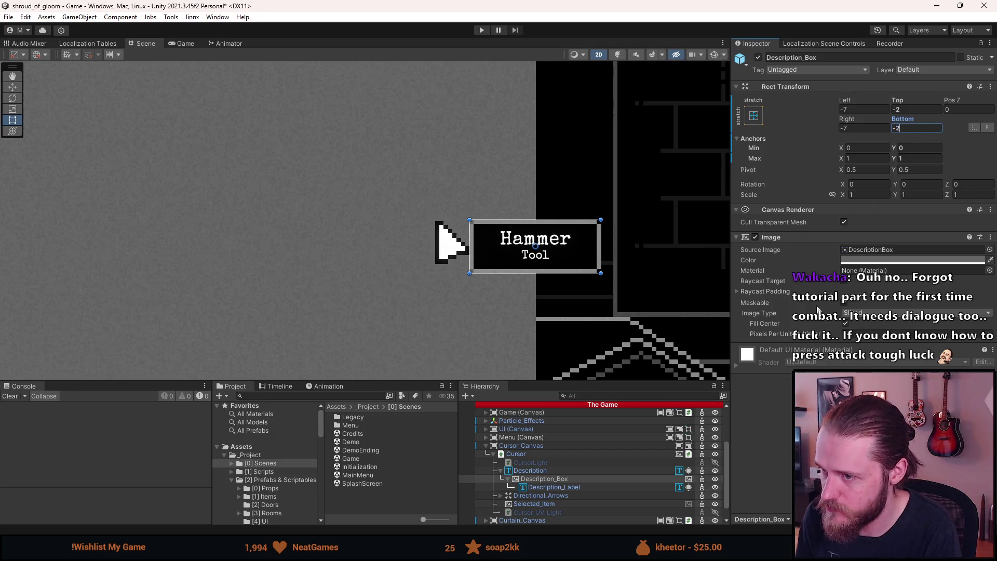
Pan the Scene view to show the room art and select the Description object
left_click(547, 309)
scroll(547, 308, "down", 3)
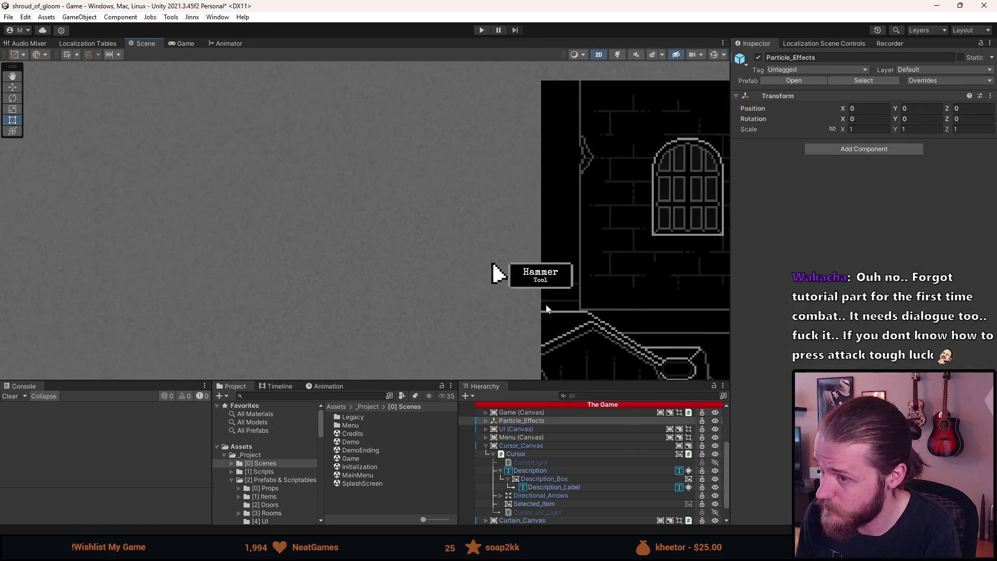
left_click_drag(502, 333, 297, 302)
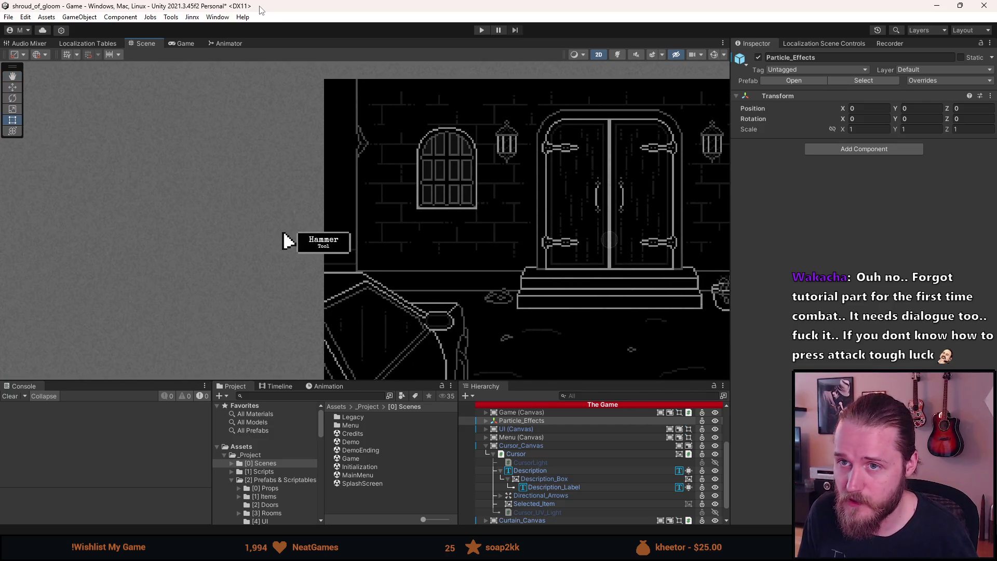
left_click(518, 471)
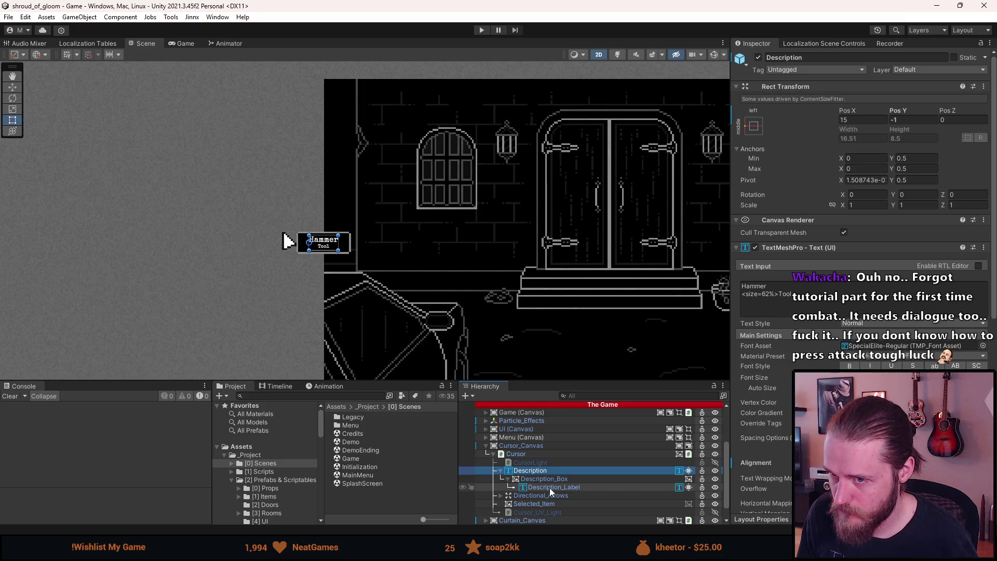
Select Description and Description_Label and frame the Hammer Tool label in the Scene
left_click(400, 356)
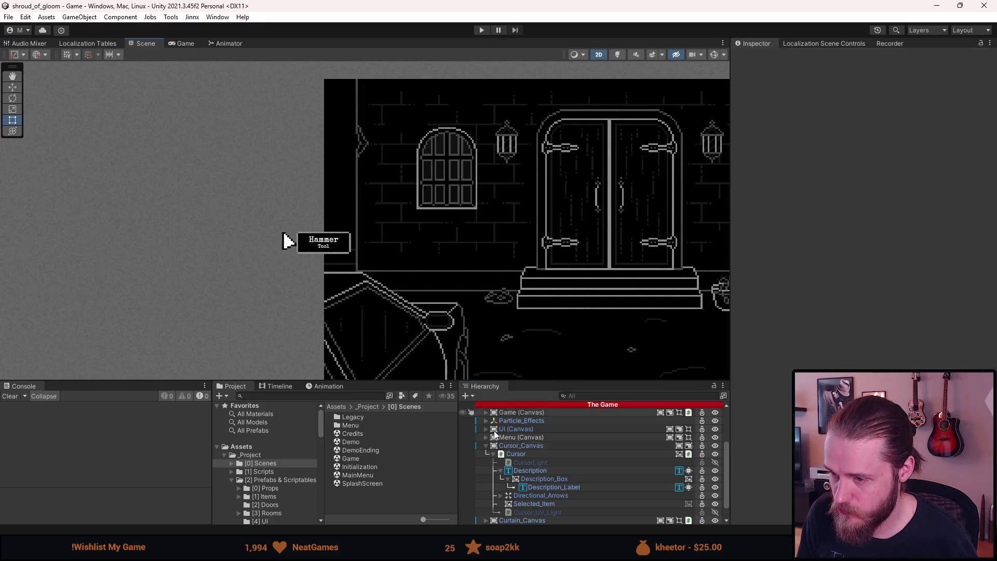
left_click(566, 470)
left_click(564, 487, "ctrl")
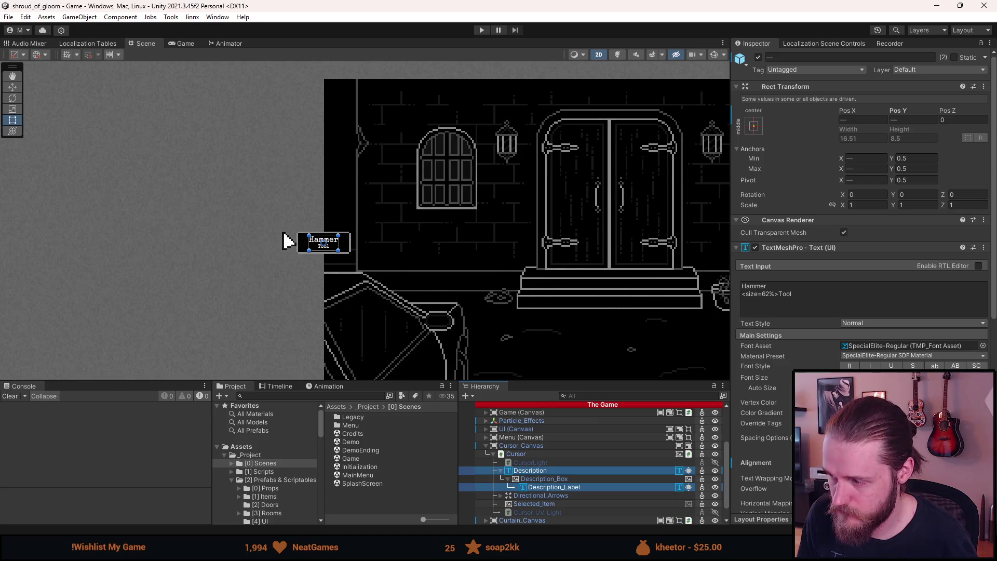
key("f")
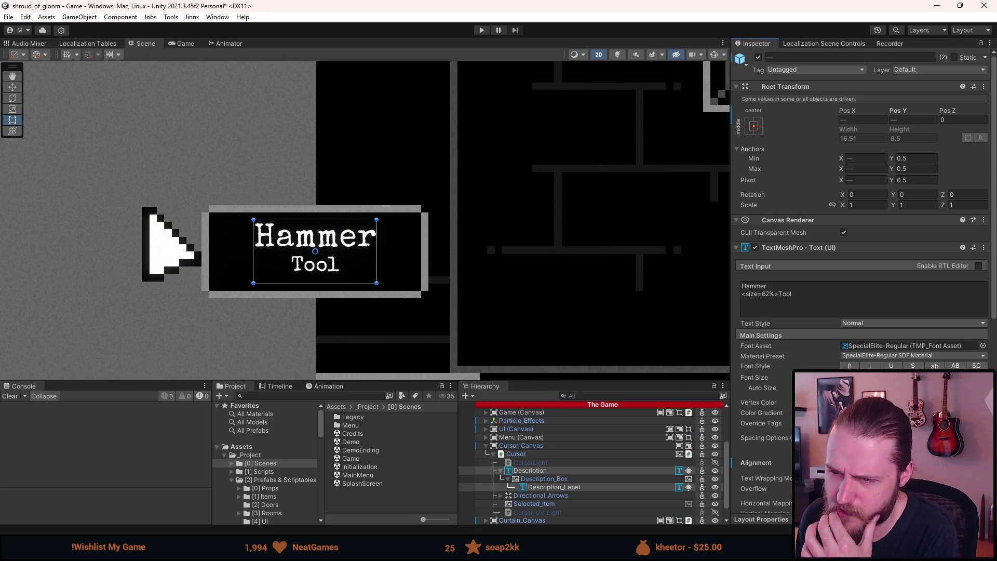
Inspect the tooltip's Text Input, then deactivate the Description object with Alt+Shift+A
left_click(782, 308)
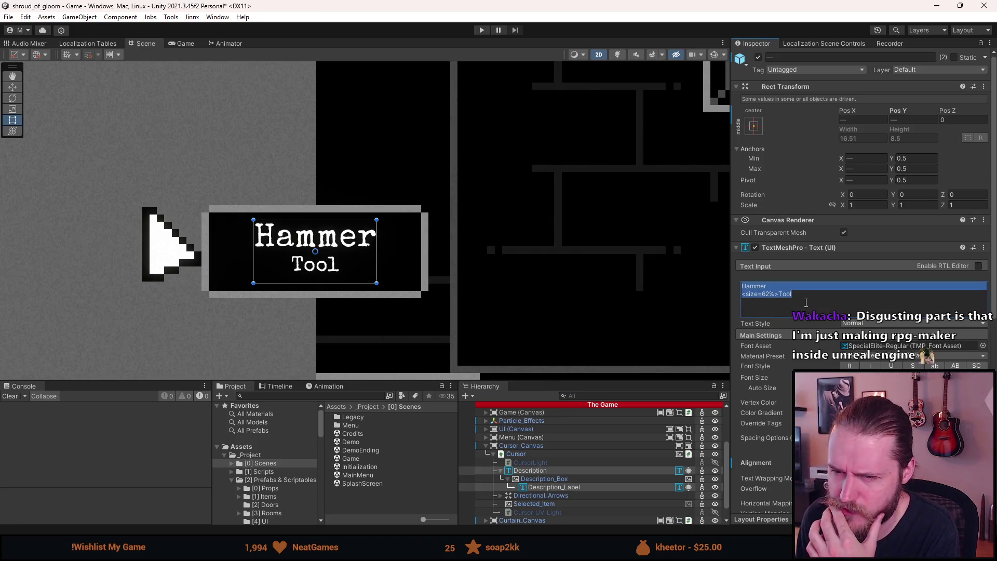
key("Right")
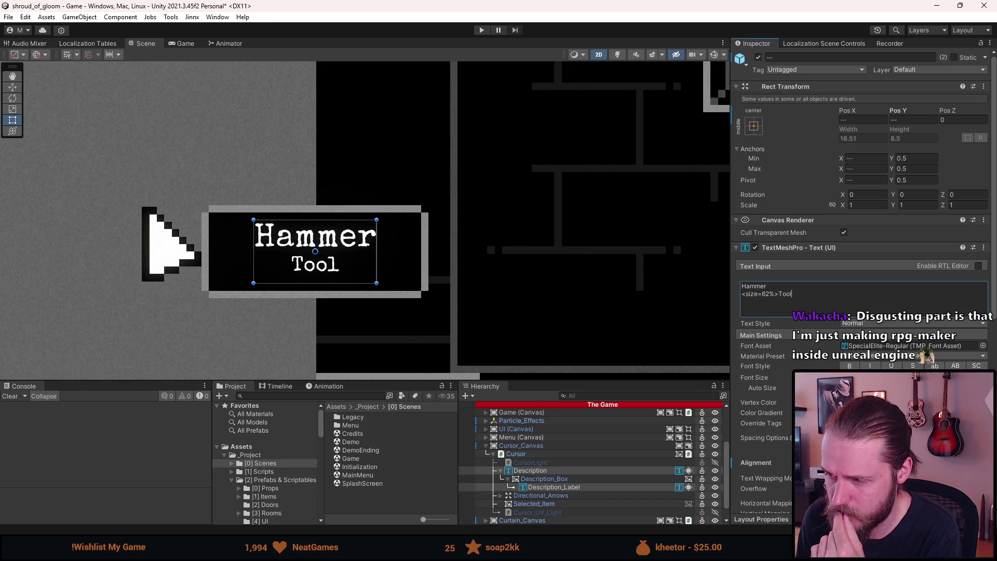
key("Escape")
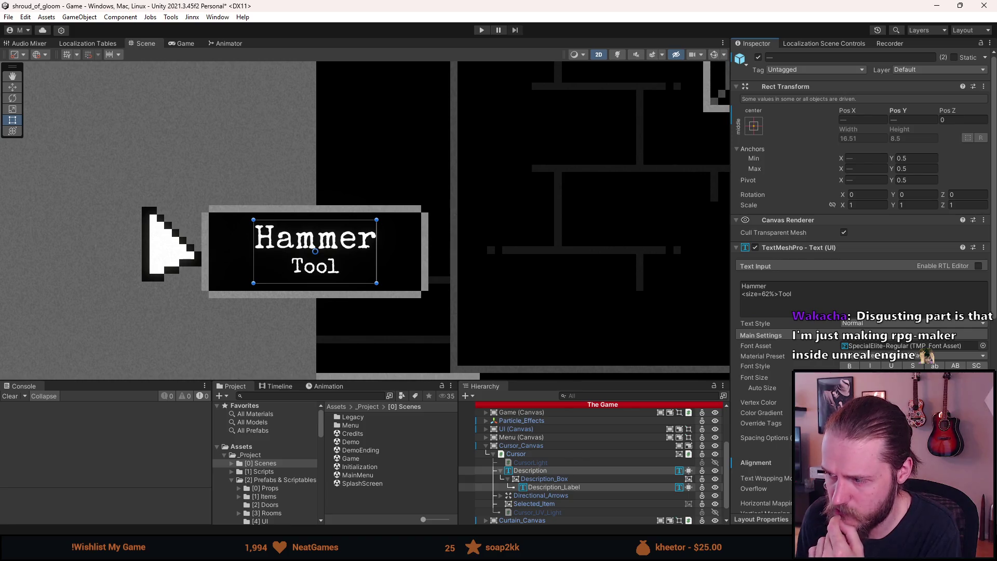
left_click(529, 472)
key("alt+shift+a")
left_click(402, 320)
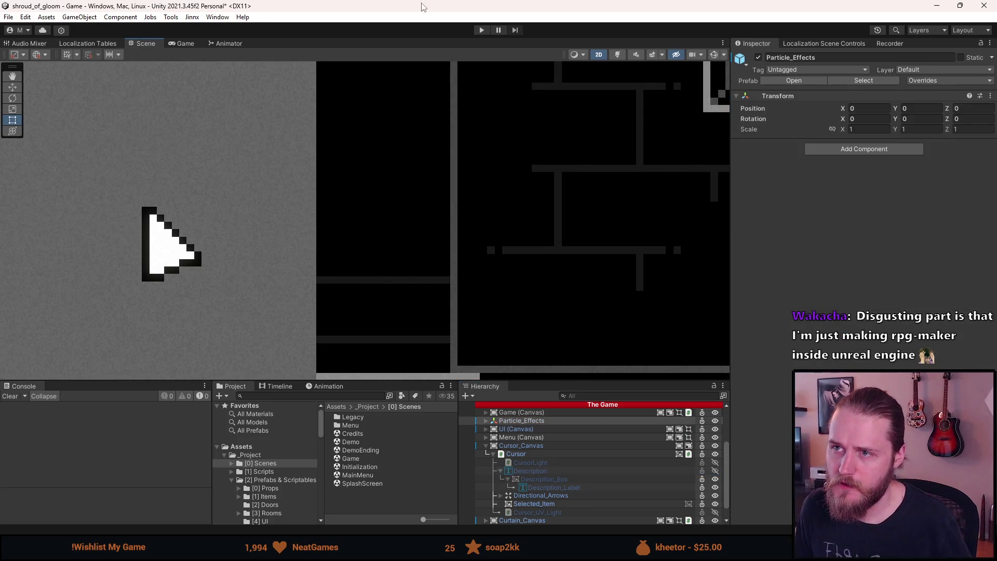
Start Play mode and check the item tooltips in the inventory
left_click(481, 31)
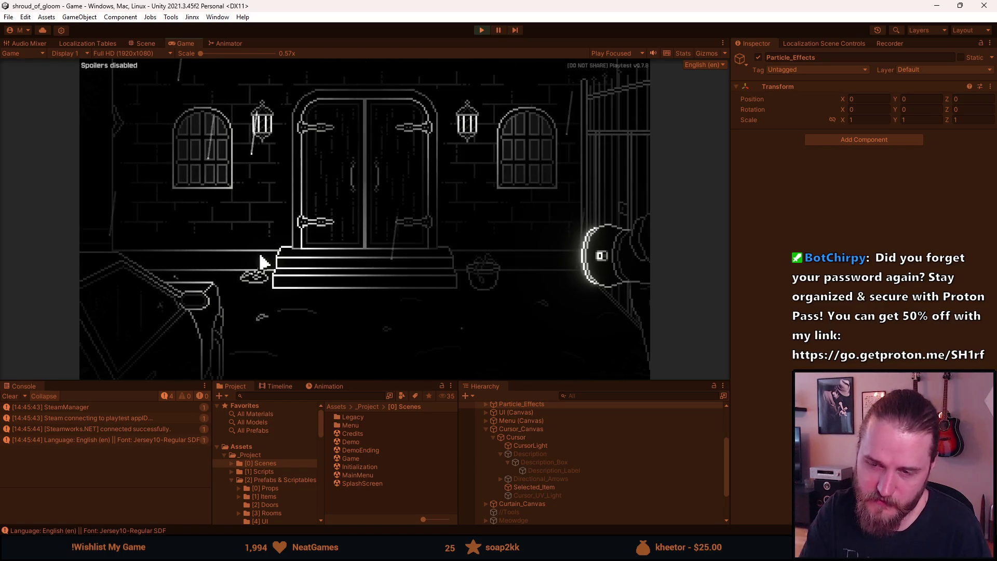
left_click(169, 300)
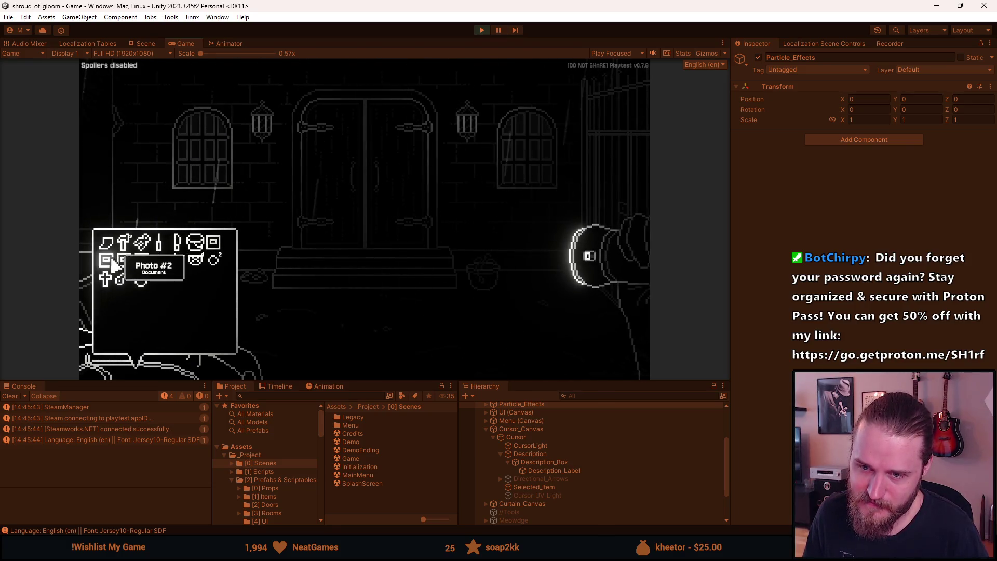
key("Escape")
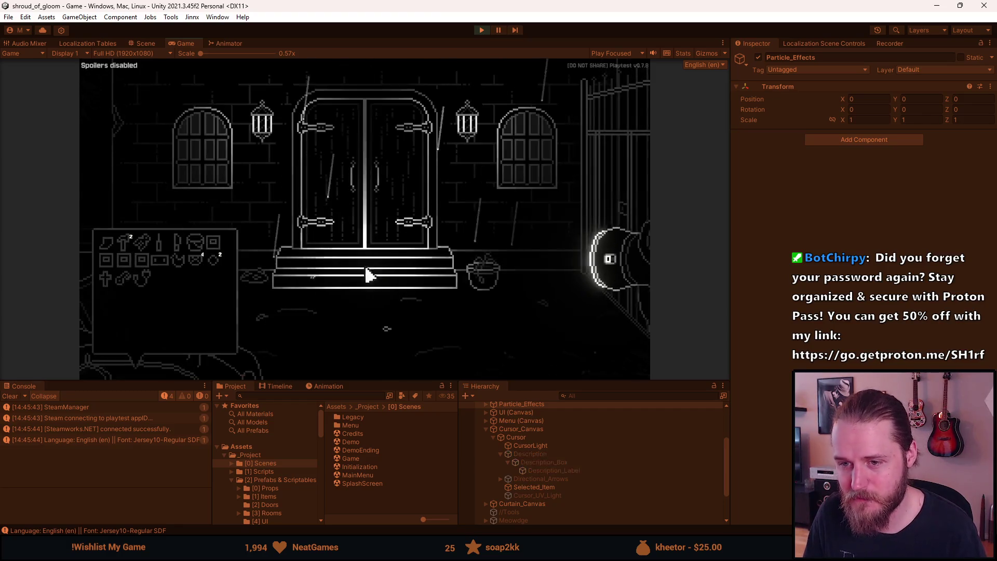
key("Escape")
Maximize the Game view and turn on the Simpler font option in the game's Accessibility settings
left_click(367, 235)
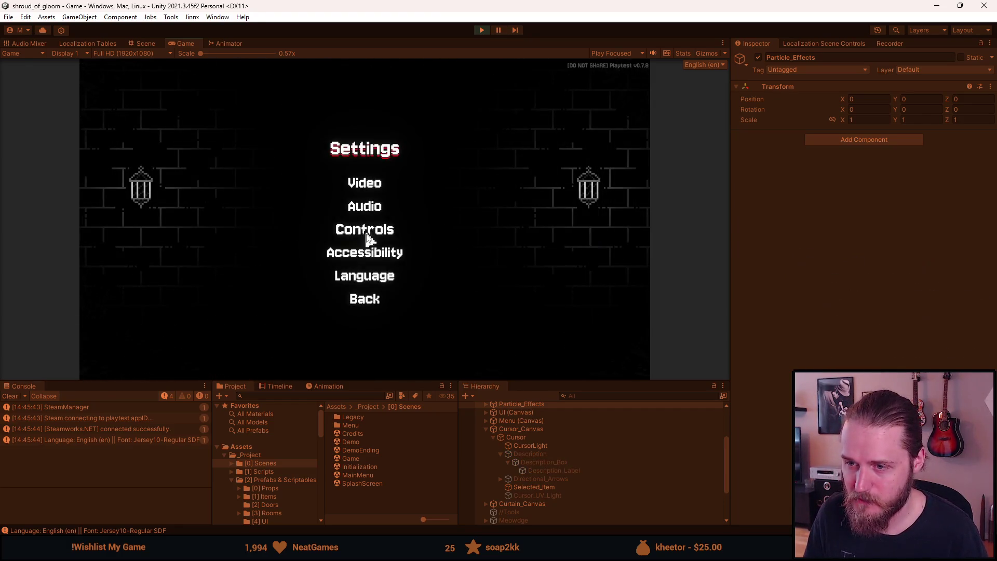
double_click(191, 44)
left_click(509, 375)
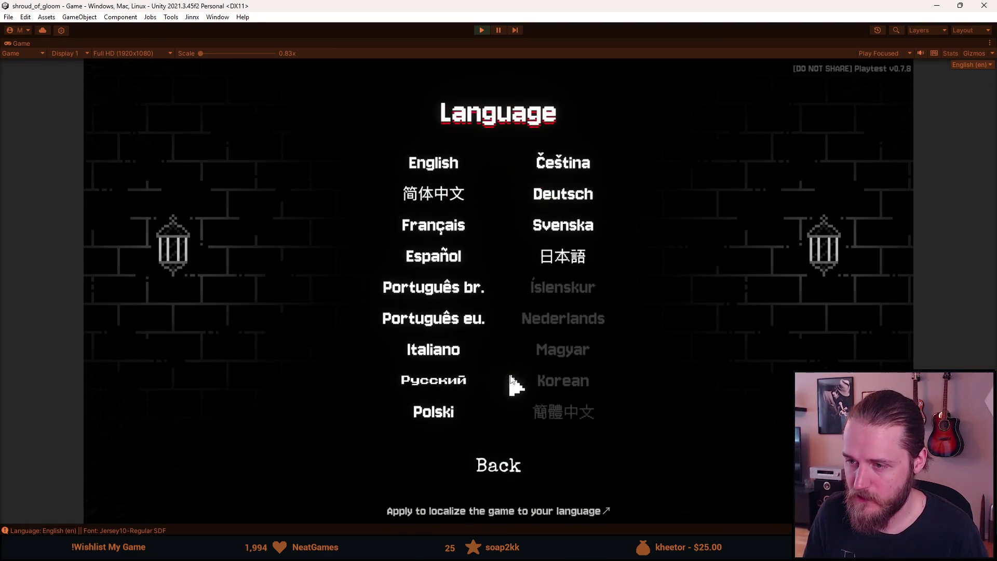
left_click(493, 457)
left_click(495, 347)
left_click(566, 413)
left_click(504, 451)
left_click(504, 407)
left_click(498, 272)
Check the inventory tooltips in the simpler font, then pause and stop Play mode
left_click(232, 431)
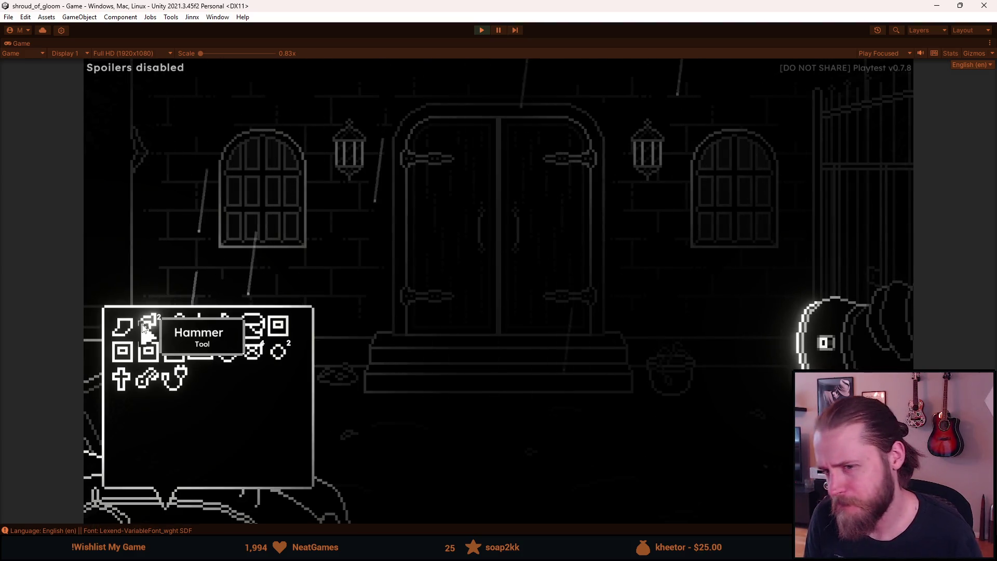
key("Escape")
key("Escape")
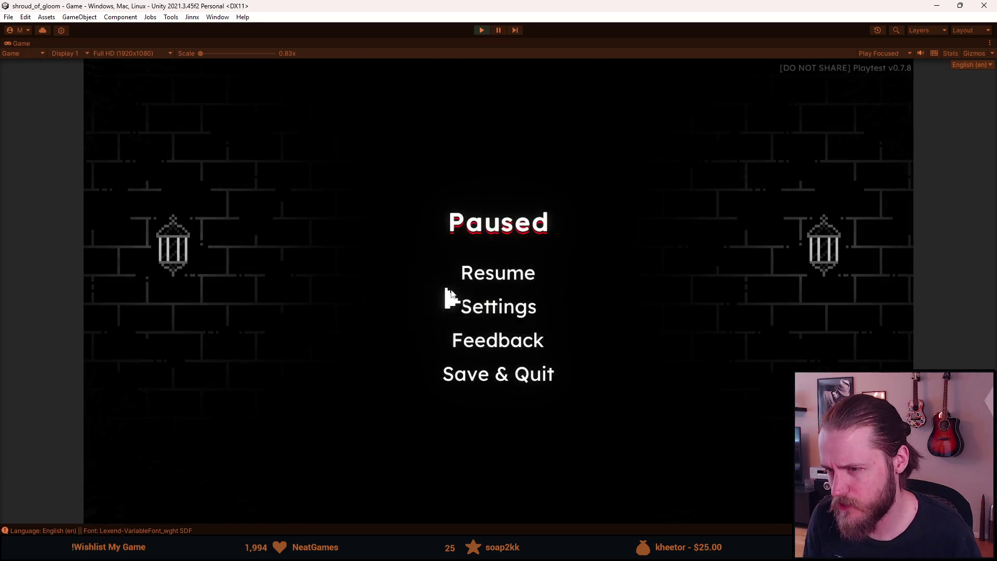
left_click(484, 30)
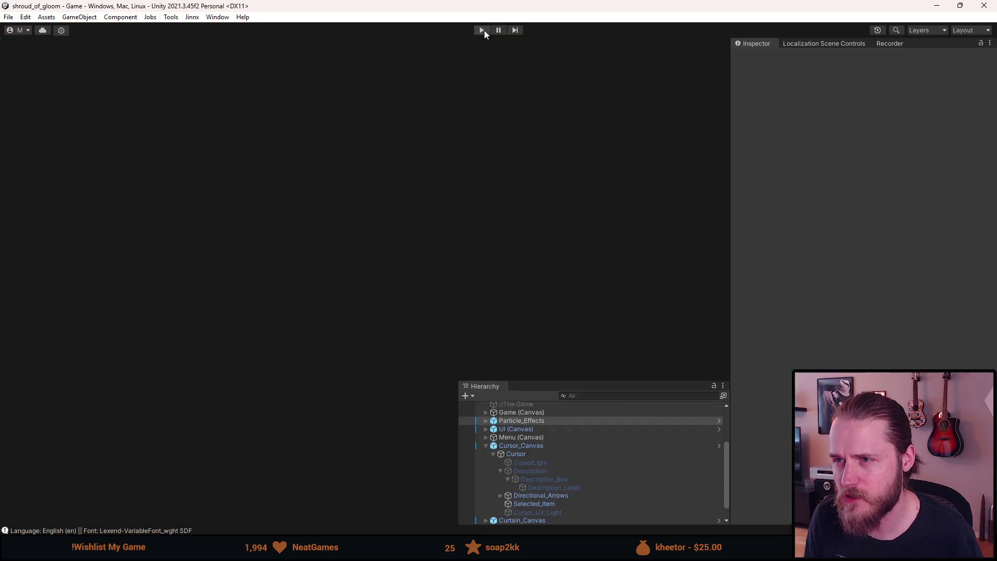
Restart Play mode, open the inventory, maximize the Game view, and open the game's Settings menu
left_click(484, 30)
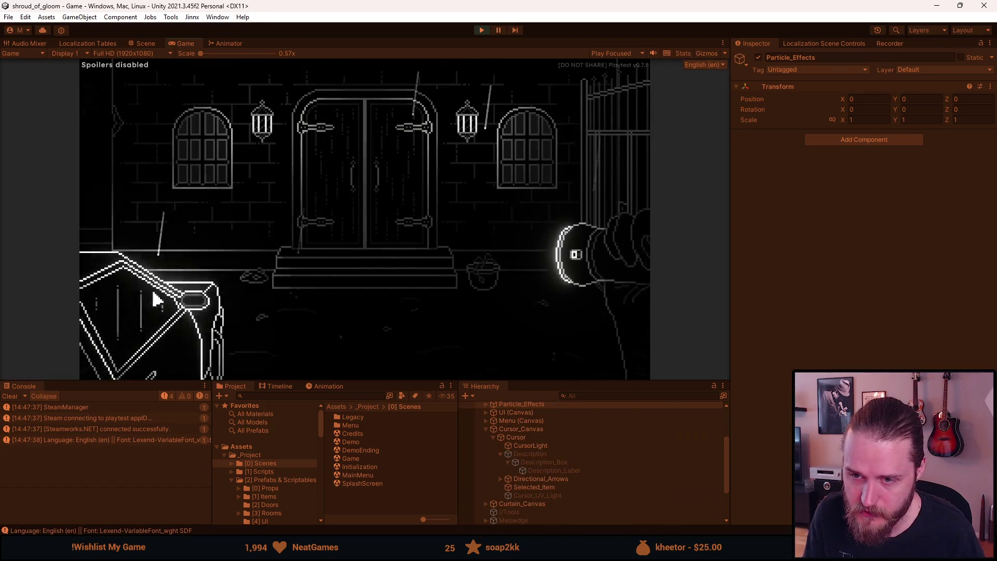
left_click(156, 300)
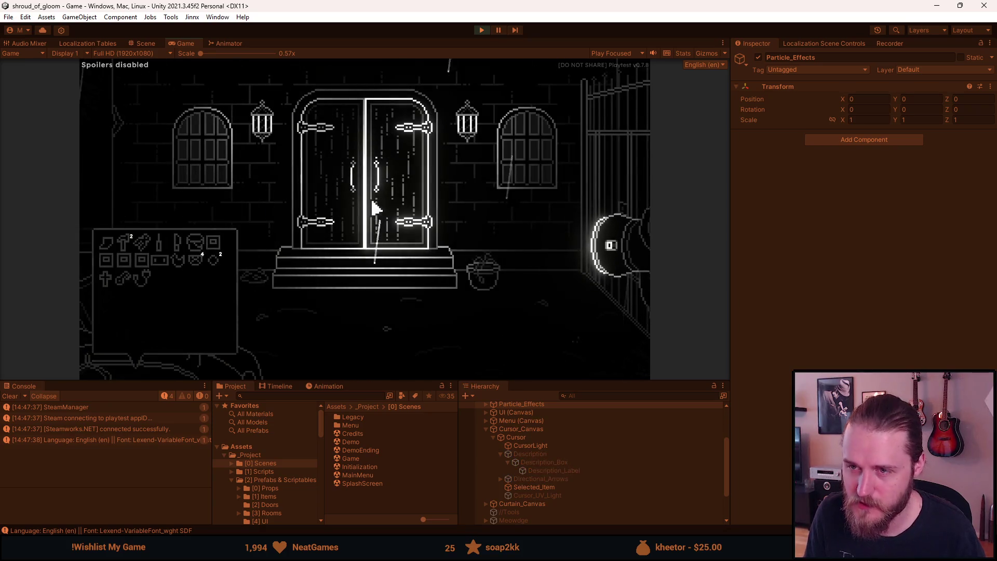
double_click(189, 42)
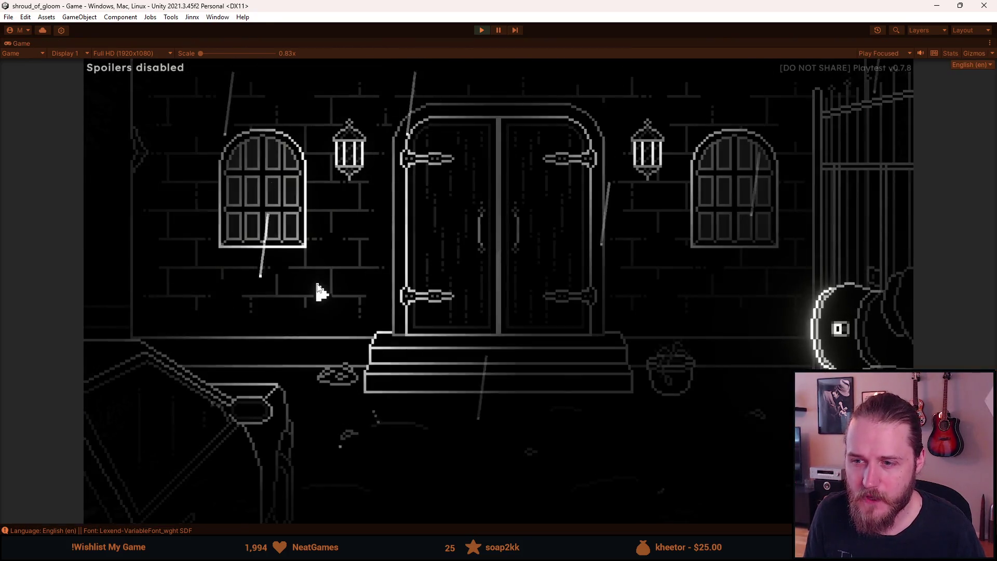
key("Escape")
left_click(493, 311)
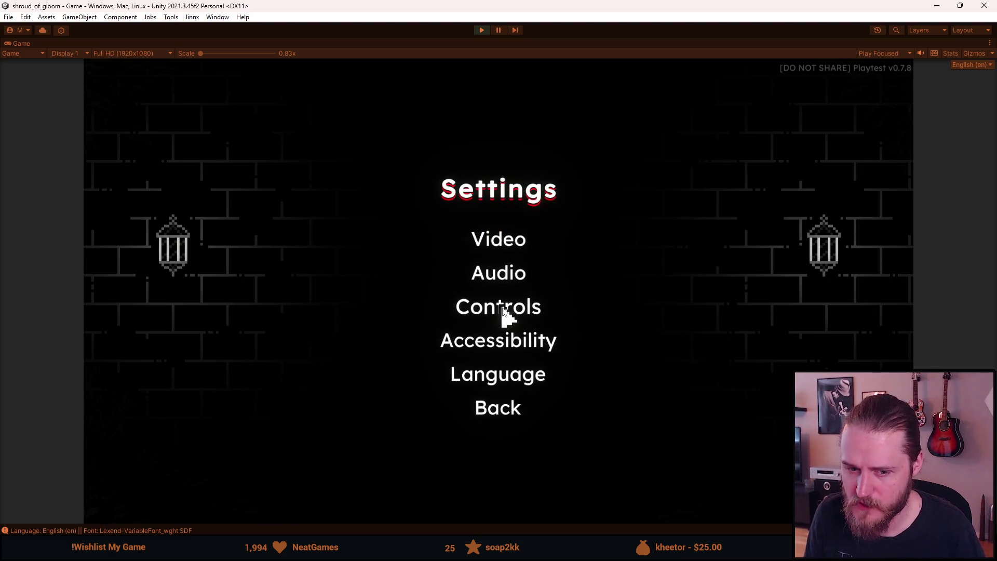
Peek at the language screen, check the inventory, then reopen the game's Settings
left_click(500, 383)
left_click(502, 462)
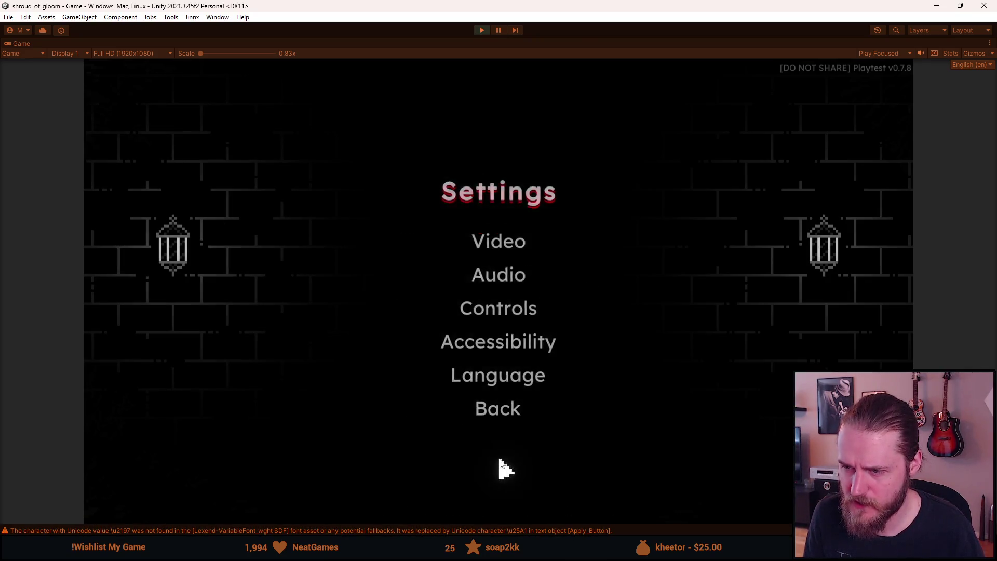
key("Escape")
key("Escape")
left_click(194, 506)
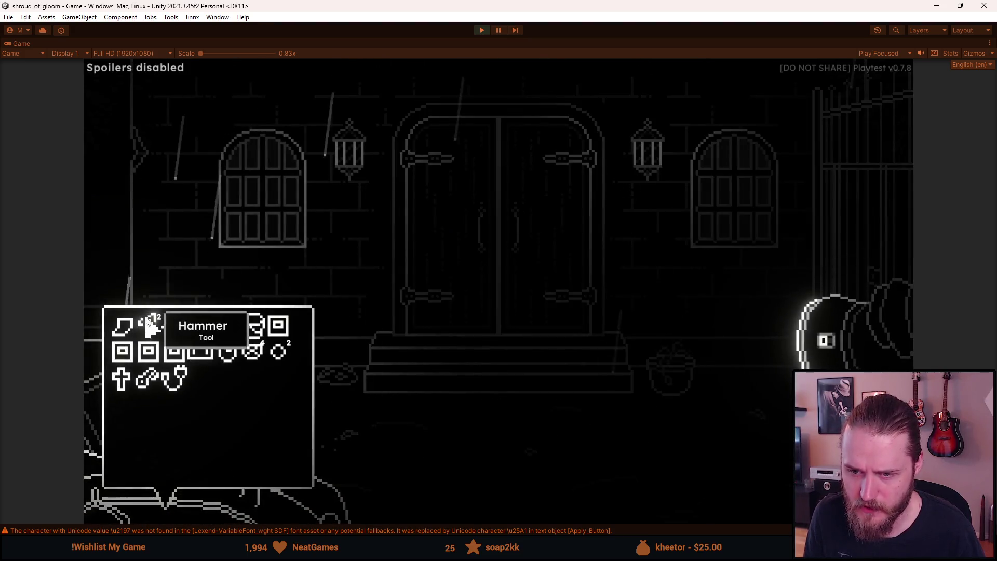
key("Escape")
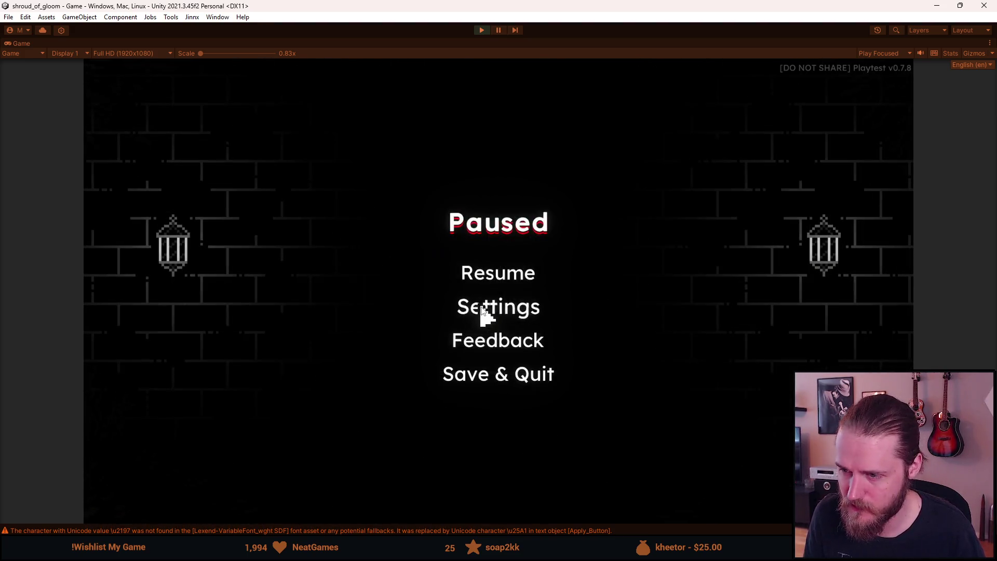
left_click(481, 311)
Switch the game language to Chinese (Simplified) and check the translated item names in the inventory
left_click(498, 375)
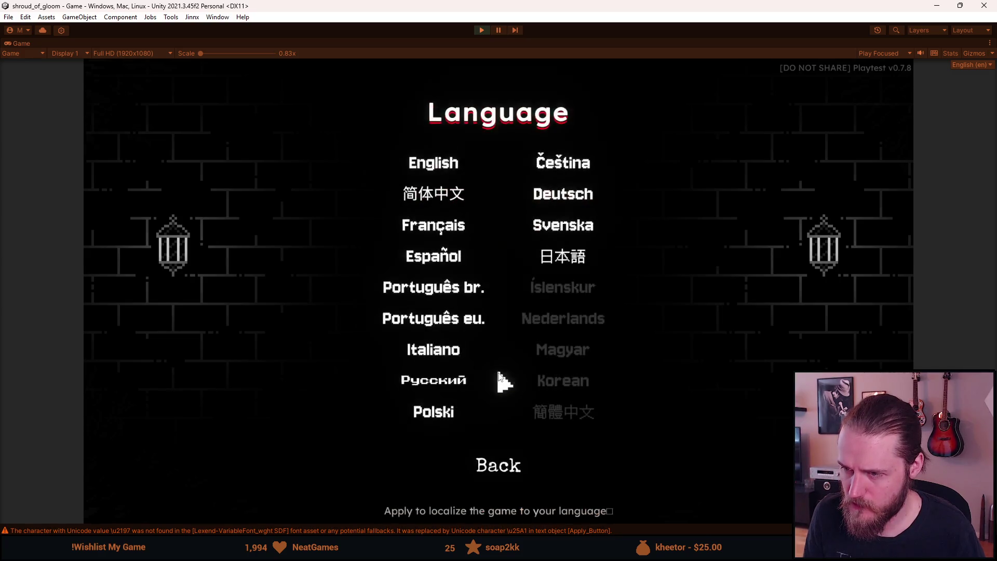
left_click(435, 195)
left_click(501, 408)
left_click(506, 273)
left_click(151, 472)
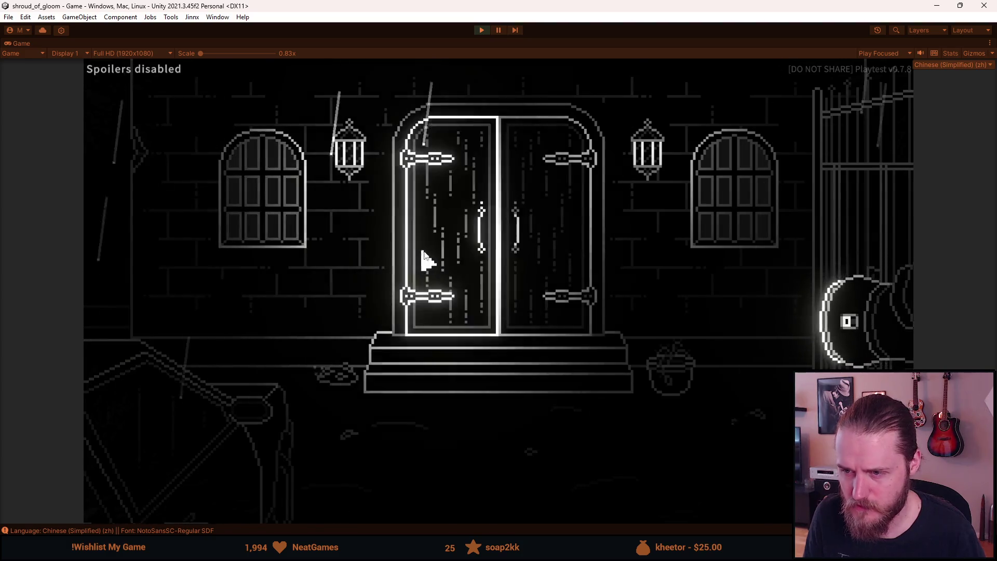
key("Escape")
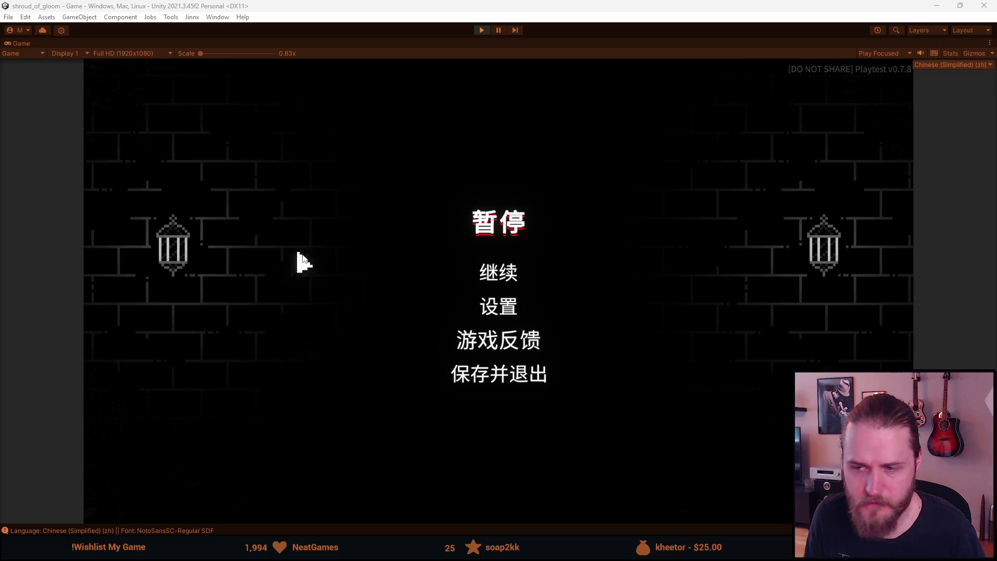
Switch the game language to Russian, look over Accessibility, and resume gameplay
left_click(492, 311)
left_click(495, 378)
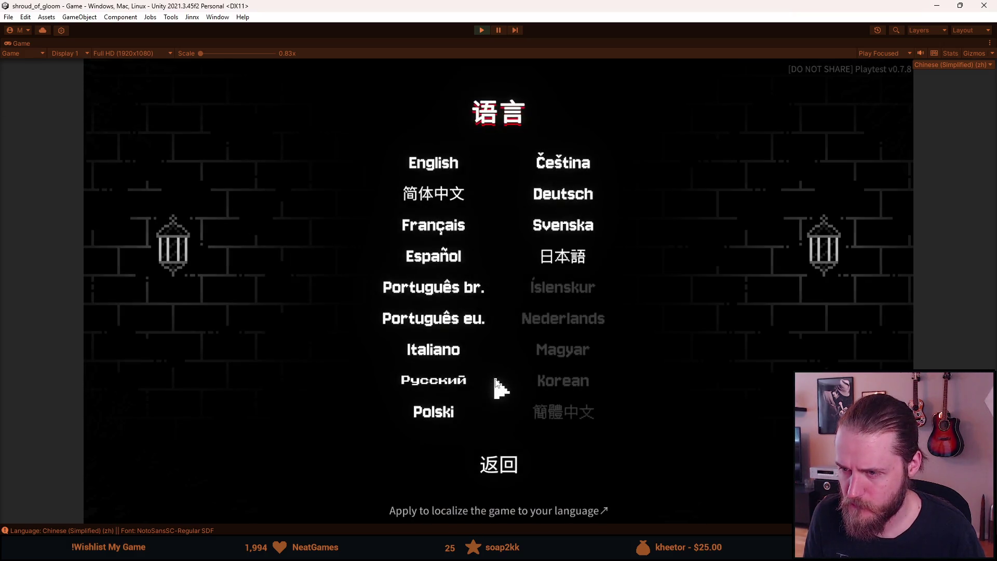
left_click(470, 383)
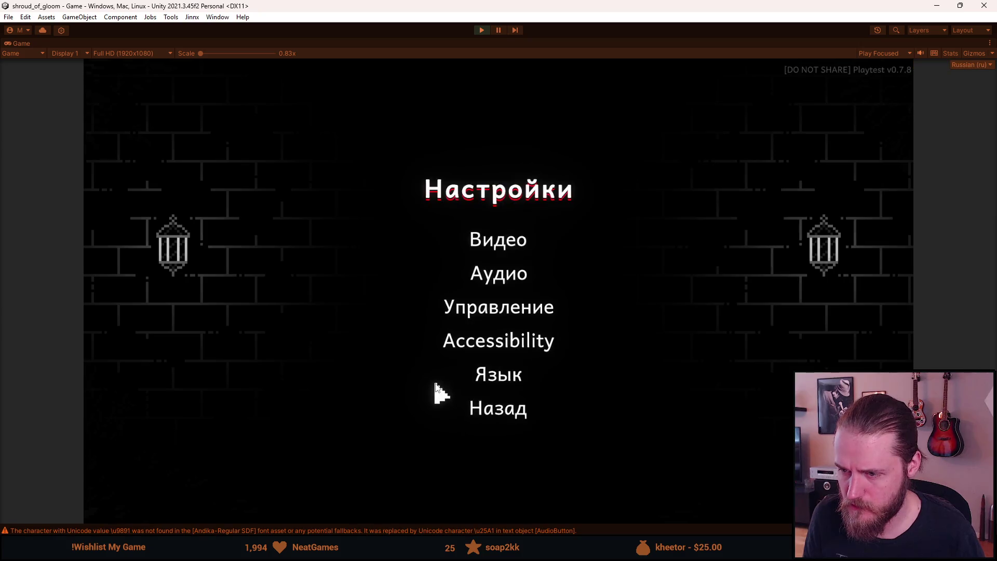
left_click(520, 383)
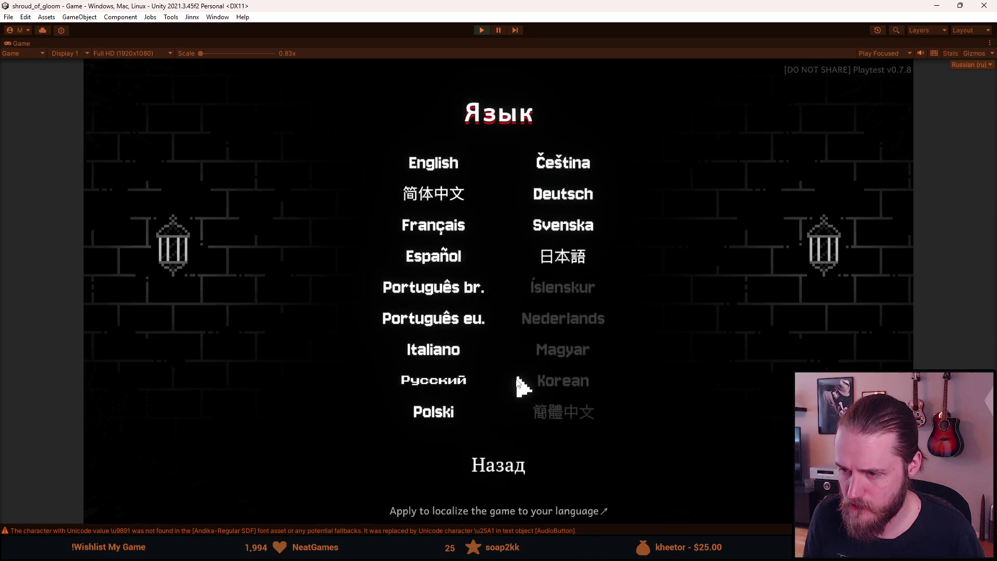
left_click(494, 468)
left_click(515, 347)
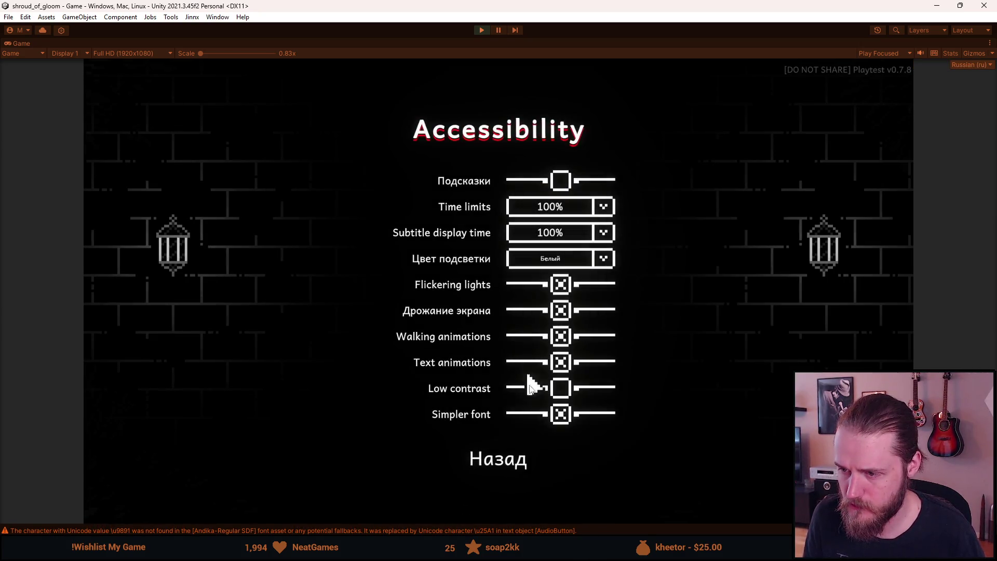
left_click(501, 456)
left_click(497, 410)
left_click(517, 283)
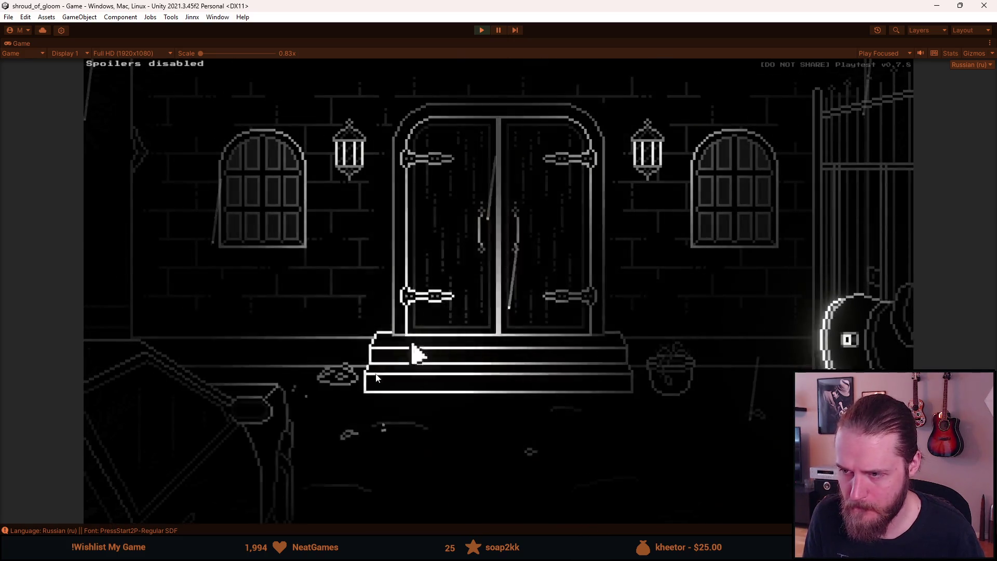
Read the letter item from the Russian inventory, close it, and pause the game
left_click(161, 446)
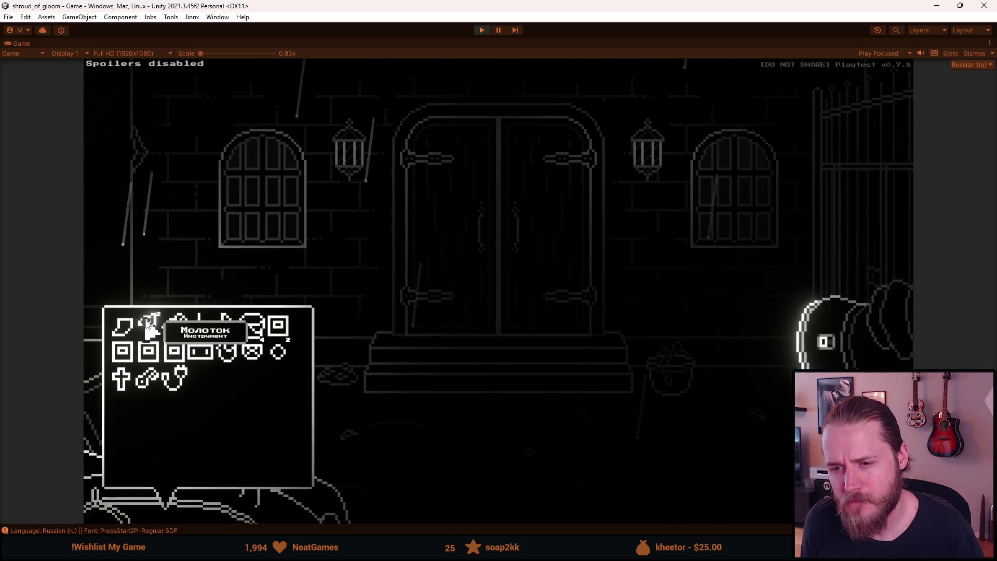
left_click(123, 327)
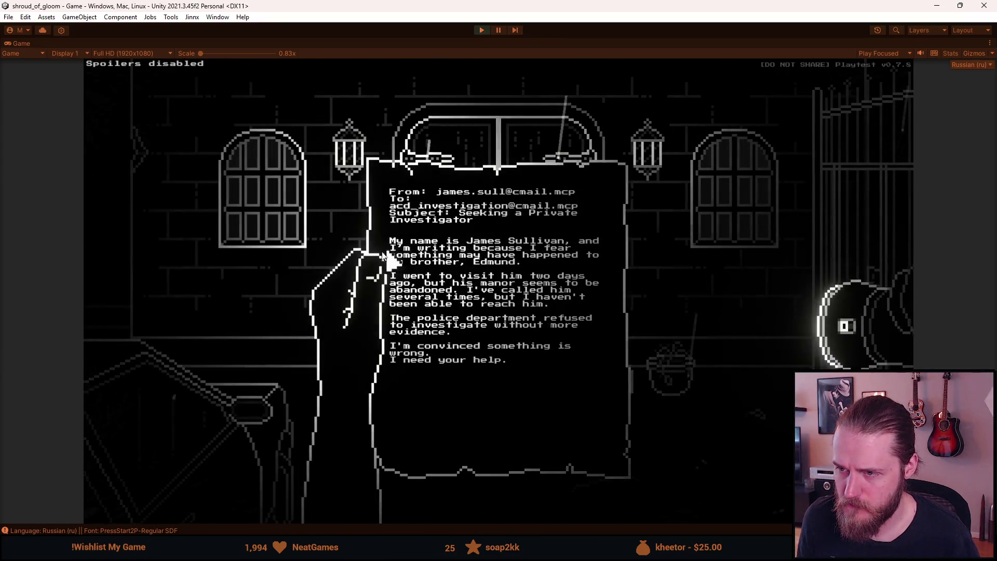
left_click(444, 255)
key("Escape")
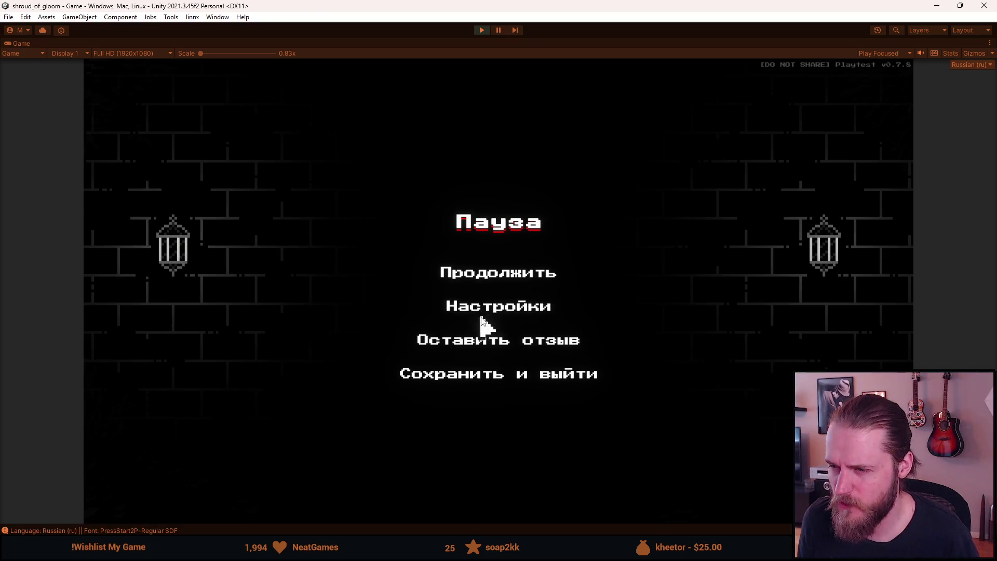
Turn on Simpler font in the game's Accessibility settings and resume gameplay
left_click(507, 315)
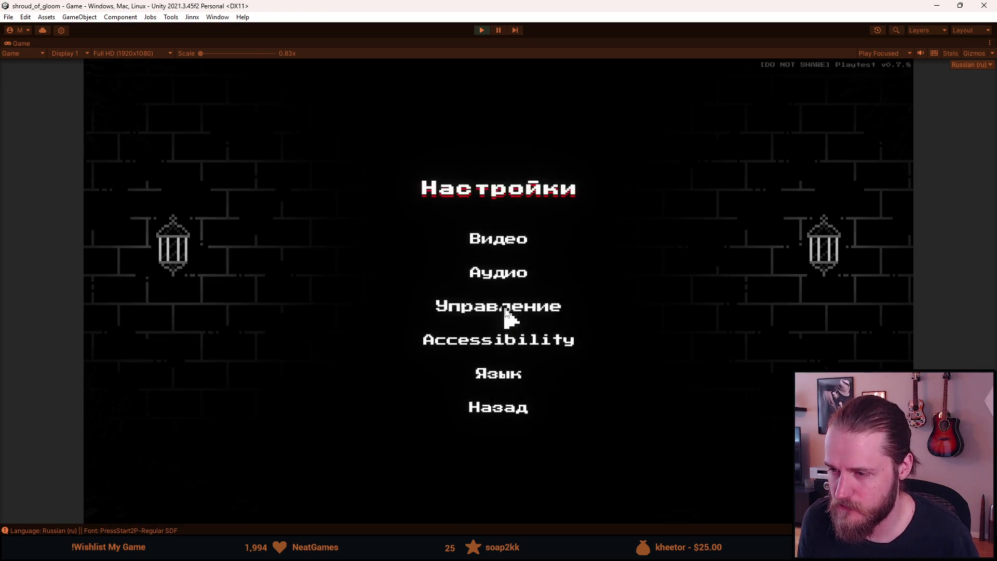
left_click(496, 370)
left_click(509, 470)
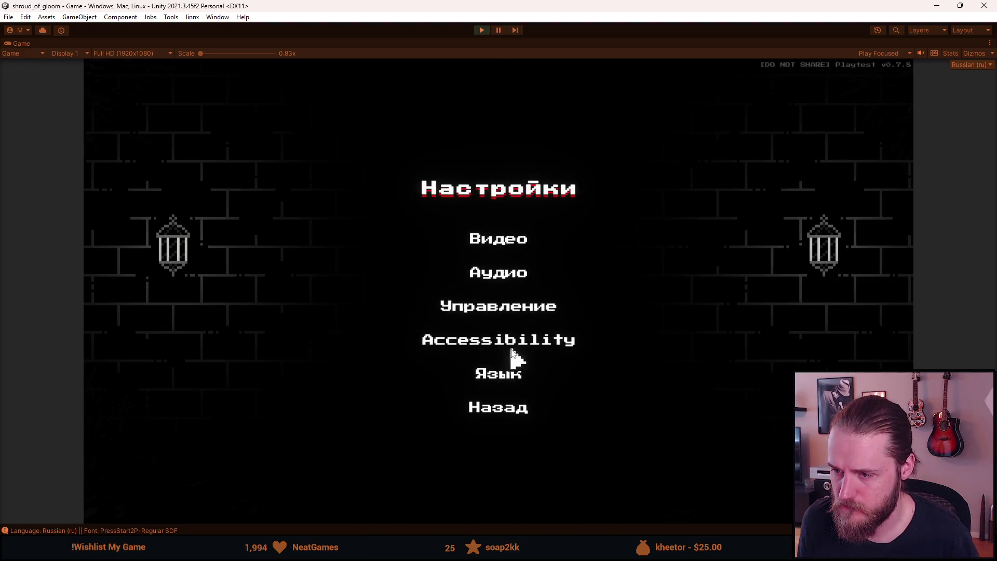
left_click(502, 342)
left_click(561, 418)
left_click(490, 467)
left_click(500, 409)
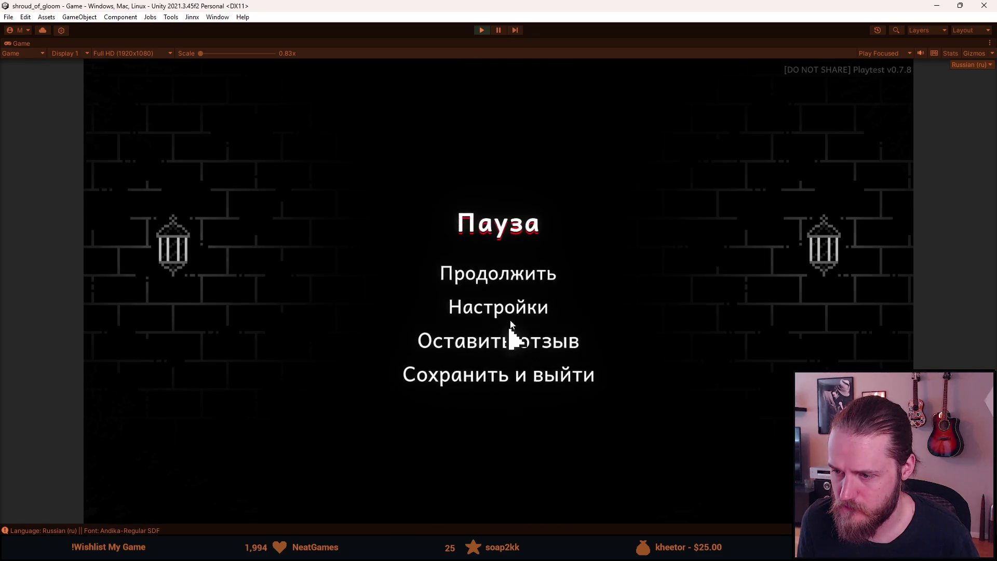
left_click(499, 273)
Check the letter in the plain font, then pause and go to Настройки > Язык
left_click(271, 428)
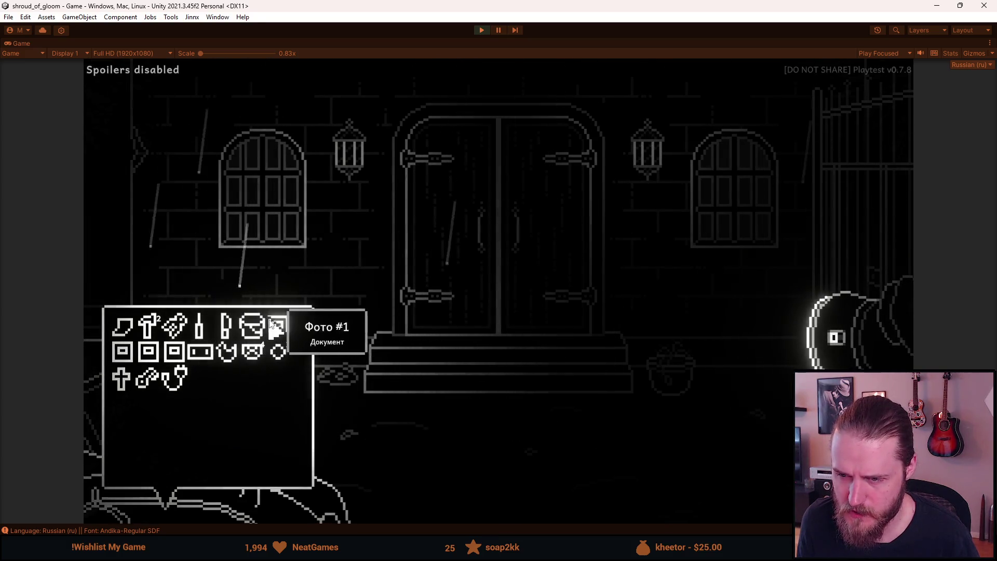
key("F1")
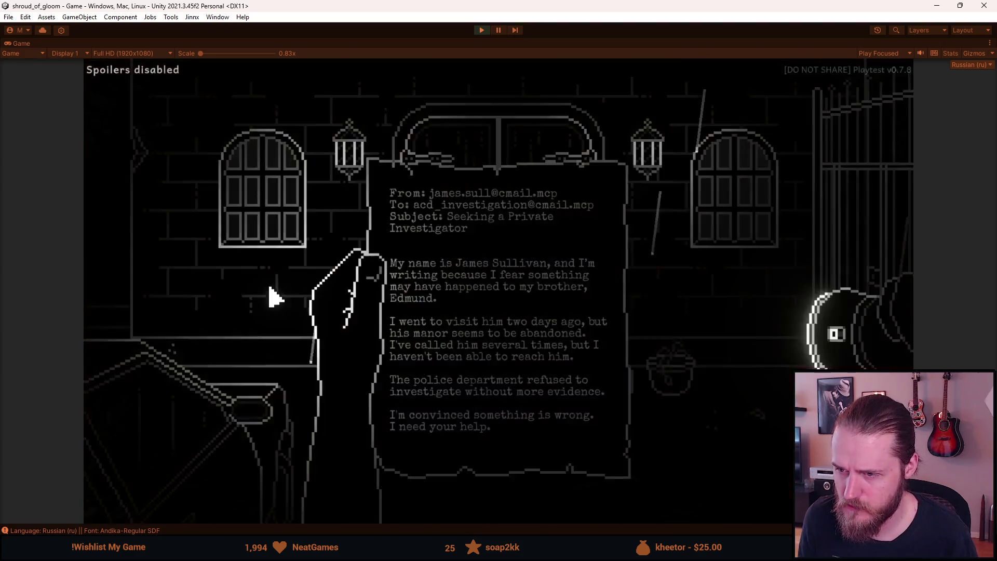
key("F1")
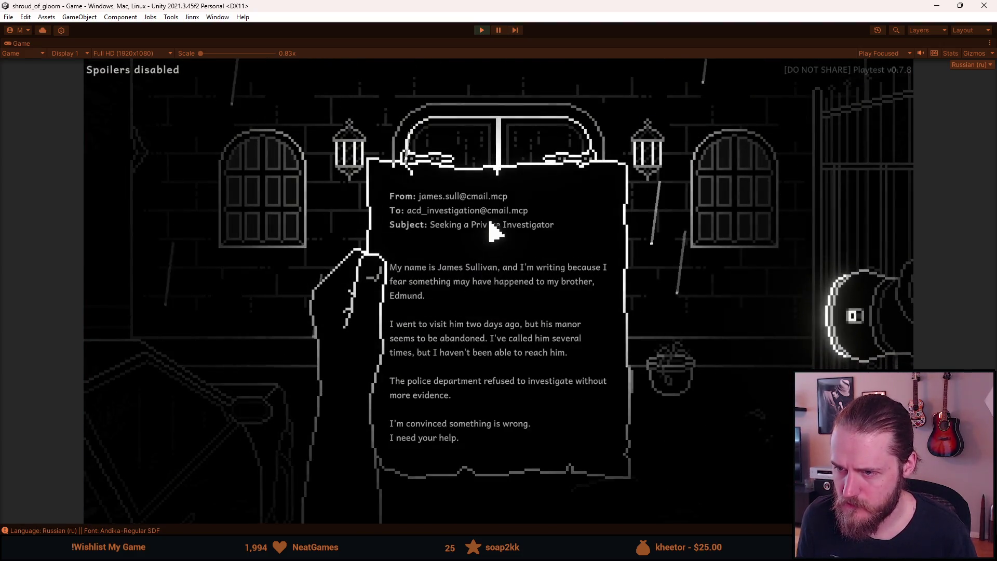
left_click(296, 251)
left_click(120, 488)
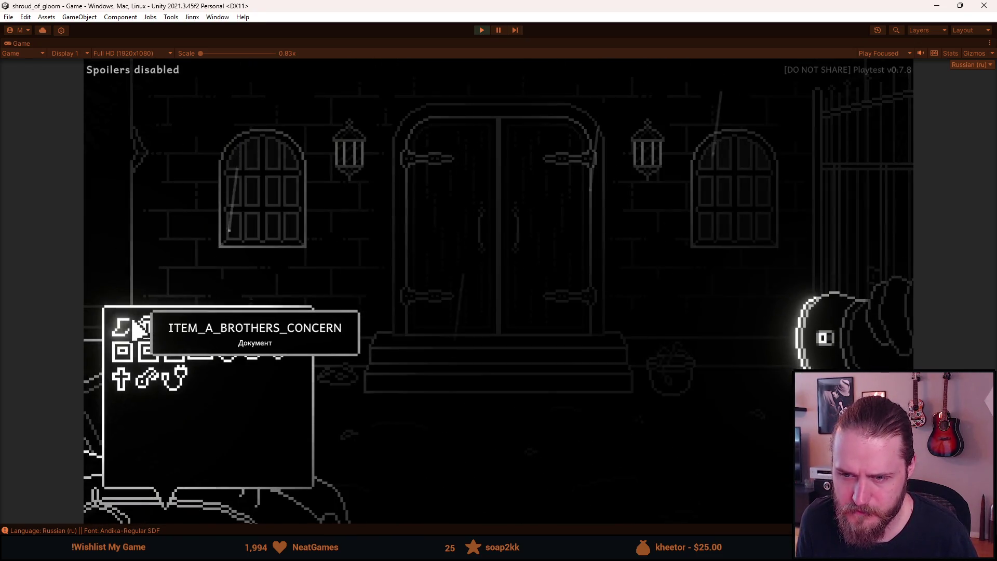
key("Escape")
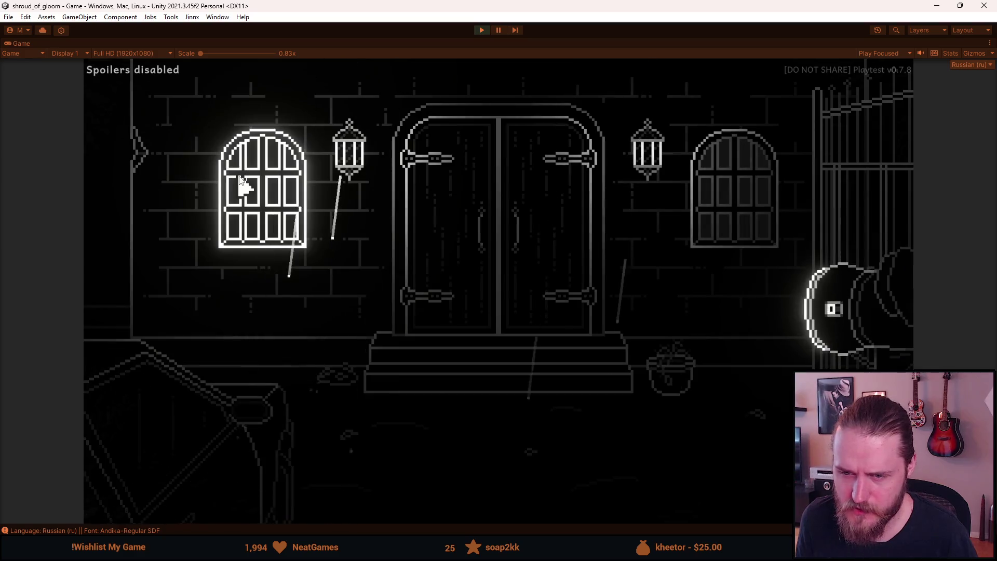
key("Escape")
left_click(486, 311)
left_click(497, 375)
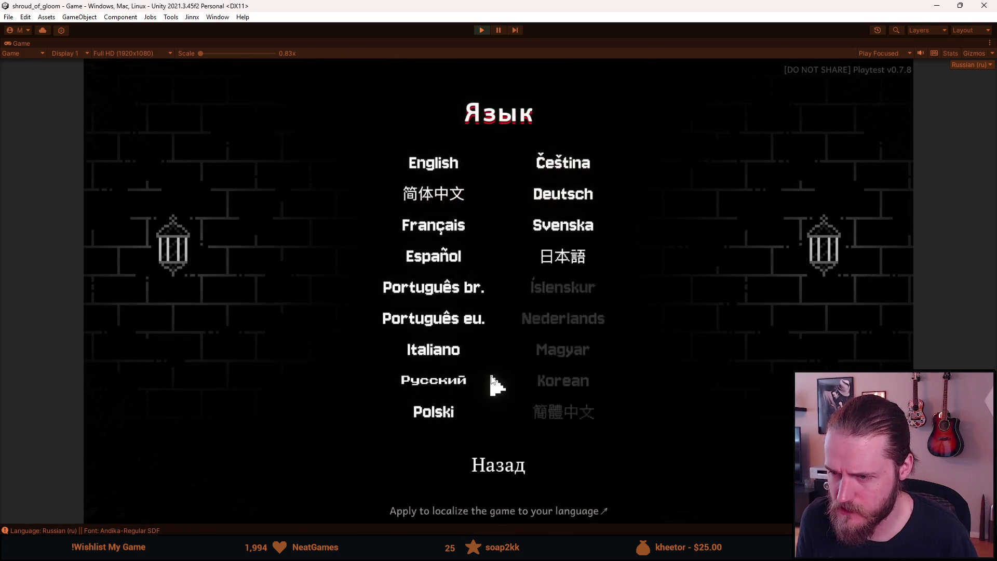
Switch the game language to Japanese and check the inventory
left_click(566, 258)
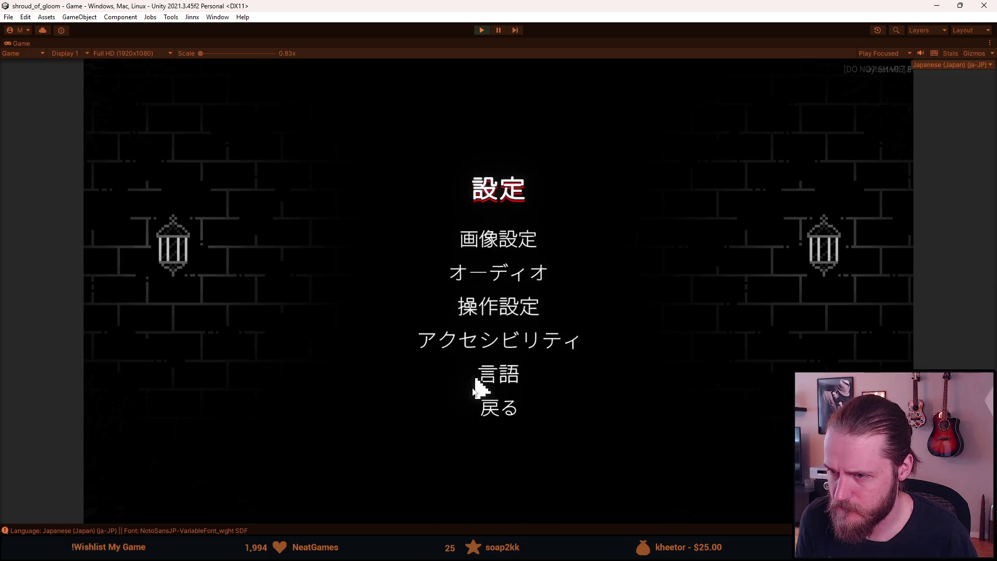
left_click(487, 408)
left_click(498, 273)
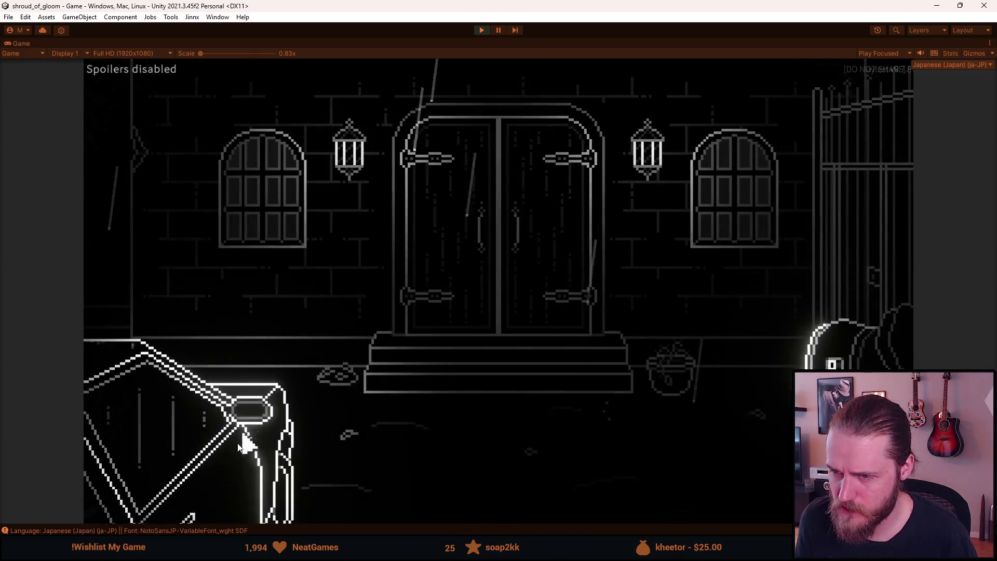
mouse_move(143, 499)
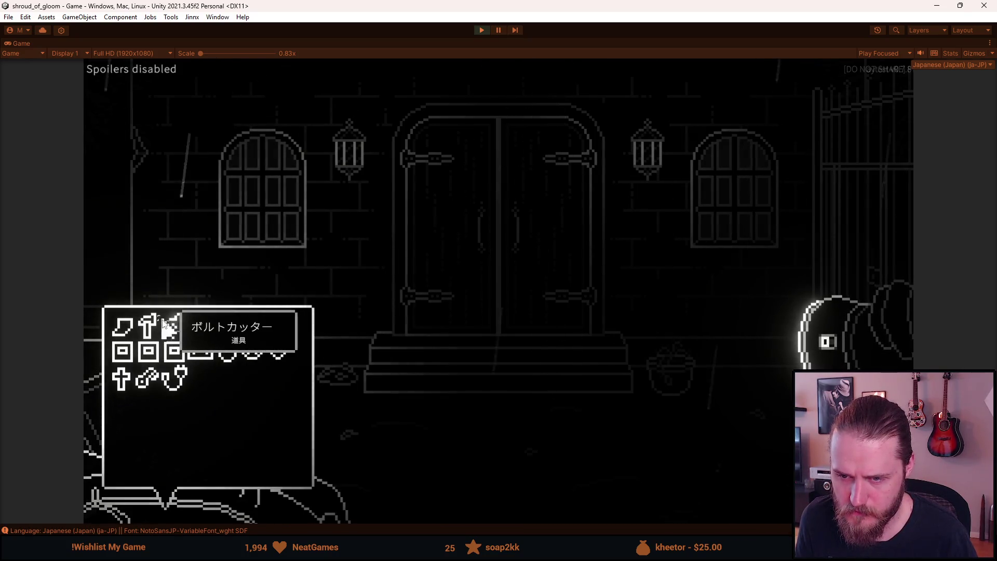
key("Escape")
Turn off the Simple Font option in Accessibility and resume the game
left_click(487, 312)
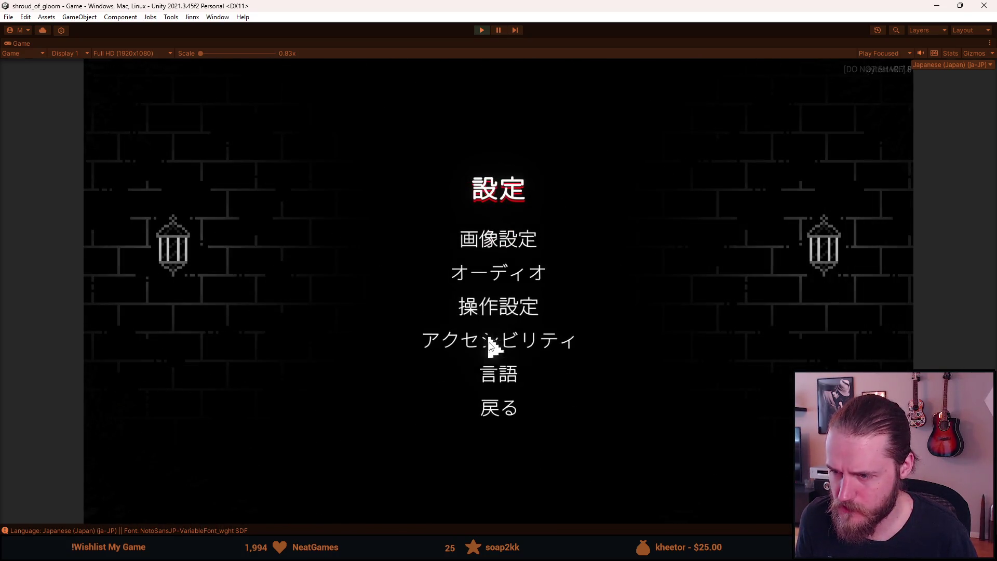
left_click(491, 375)
key("Escape")
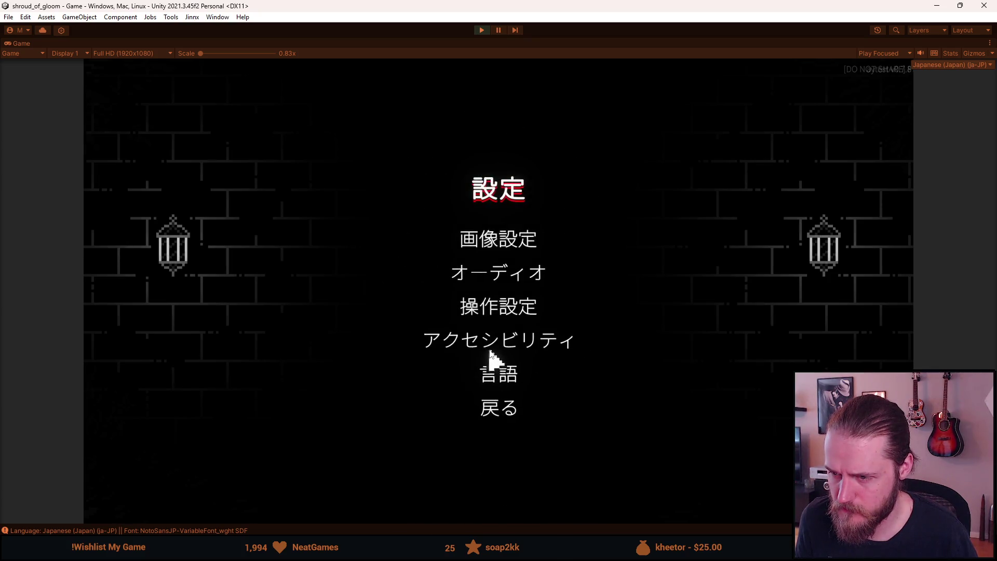
left_click(494, 356)
left_click(571, 415)
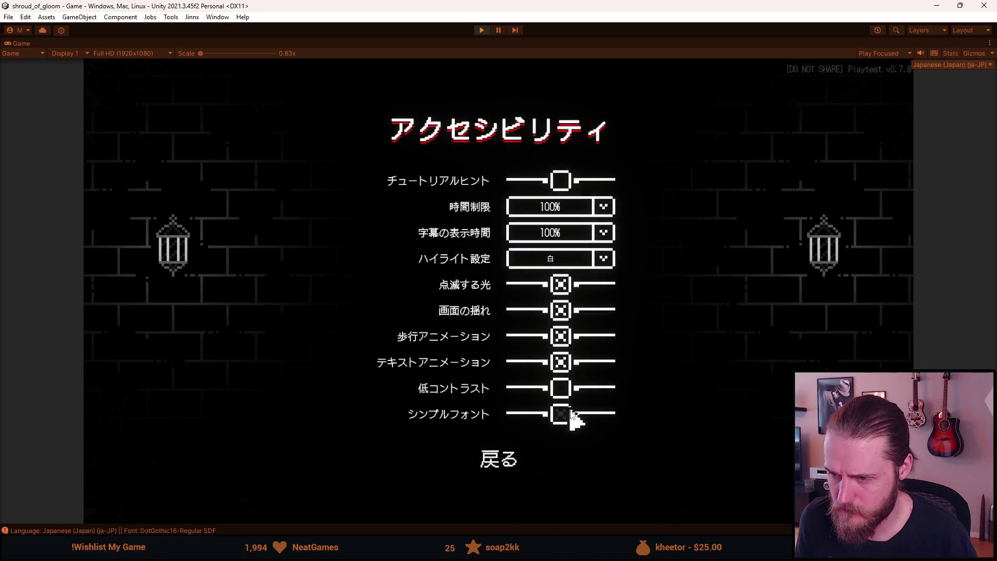
left_click(505, 457)
left_click(496, 411)
left_click(505, 271)
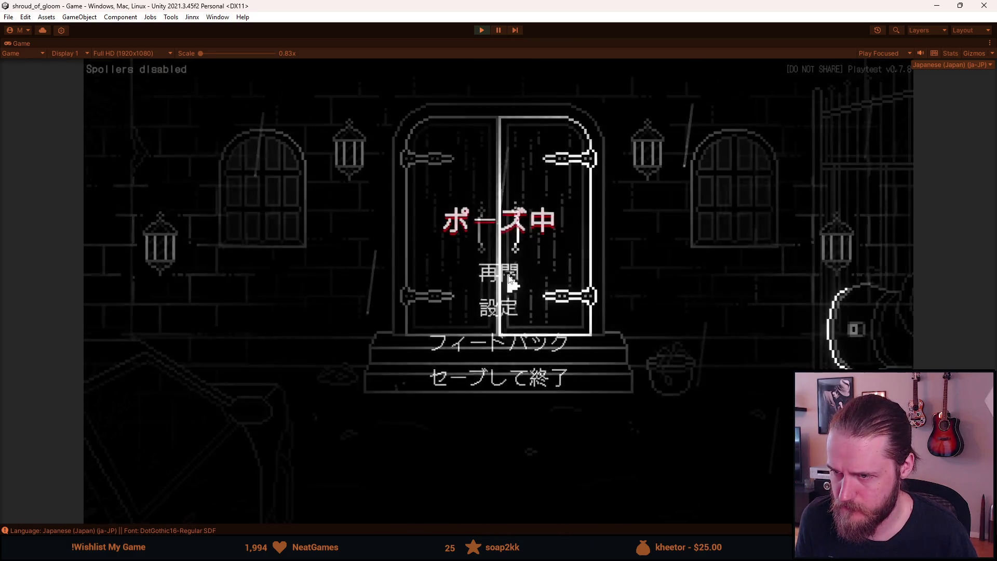
Check the inventory in the DotGothic pixel font, then pause and stop Play mode
left_click(175, 521)
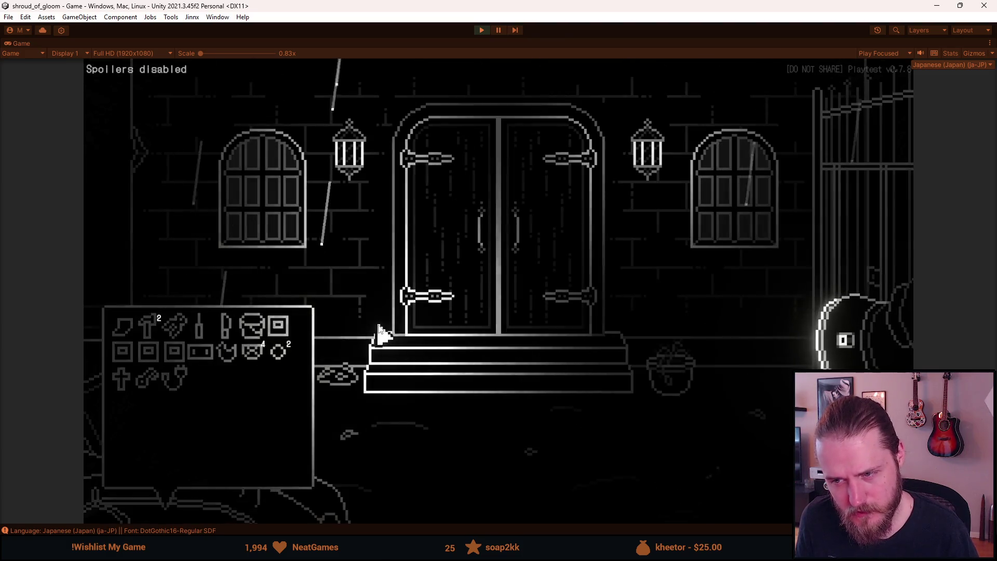
key("Escape")
left_click(482, 30)
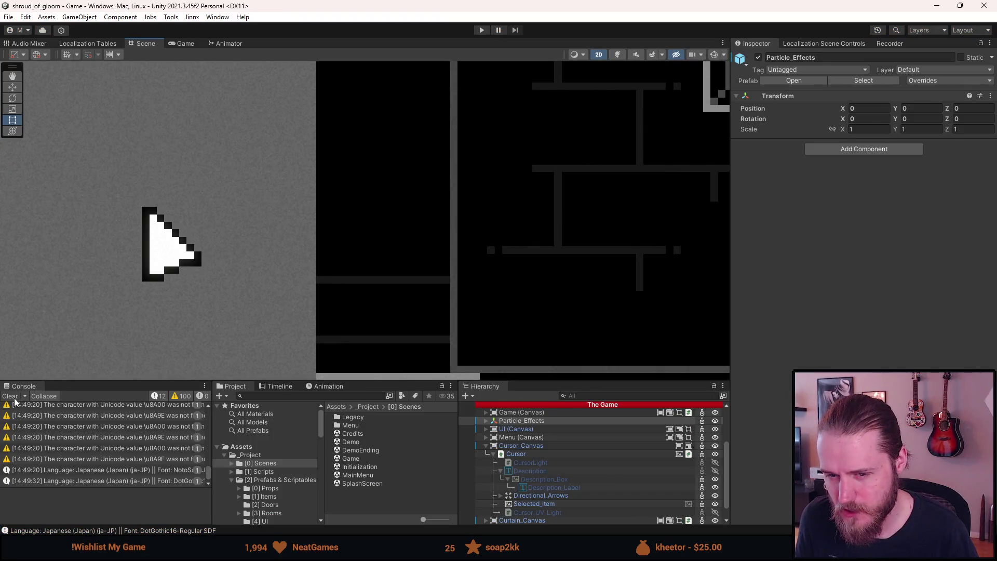
Clear the Console and open the FontManager script in Visual Studio via a 'fontmanag' project search
left_click(10, 396)
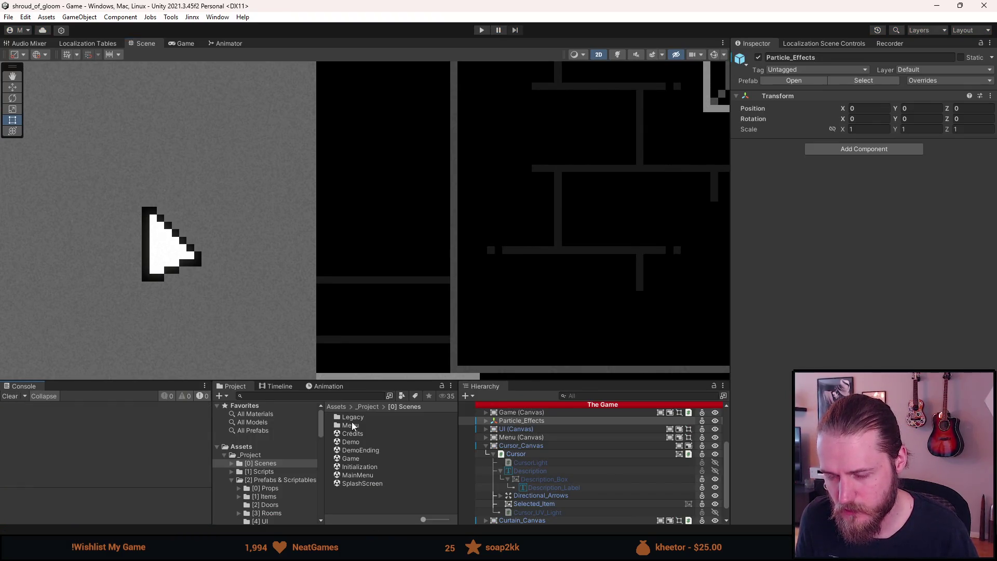
left_click(320, 395)
type("fontmanag")
left_click(367, 419)
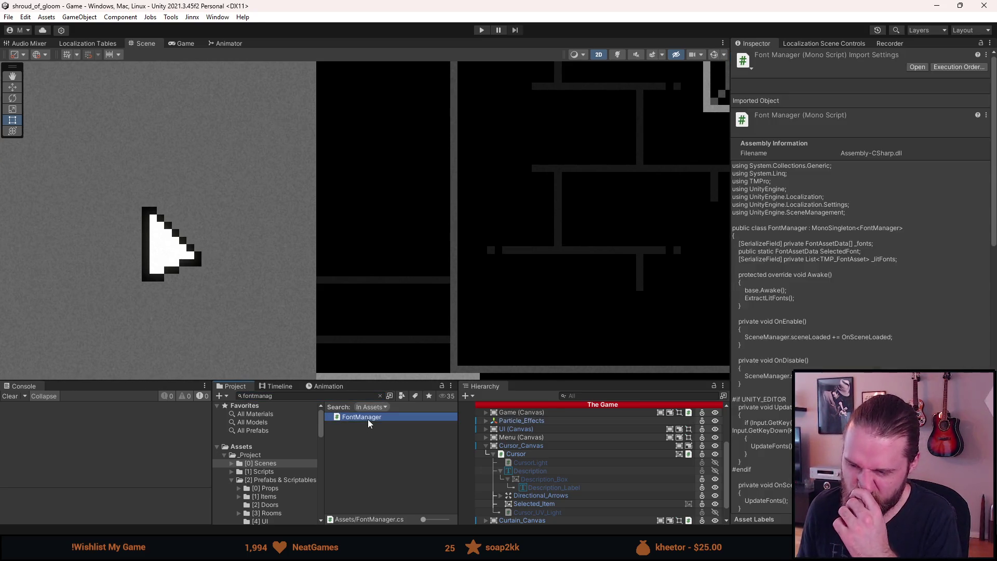
double_click(368, 419)
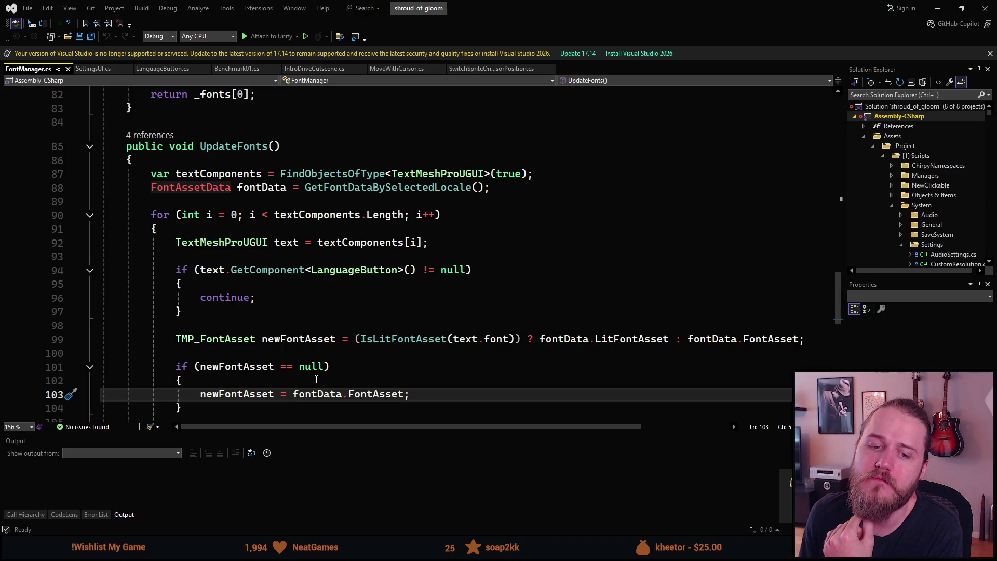
Read through FontManager.cs's UpdateFonts method and list the places that call UpdateFonts
scroll(316, 379, "down", 3)
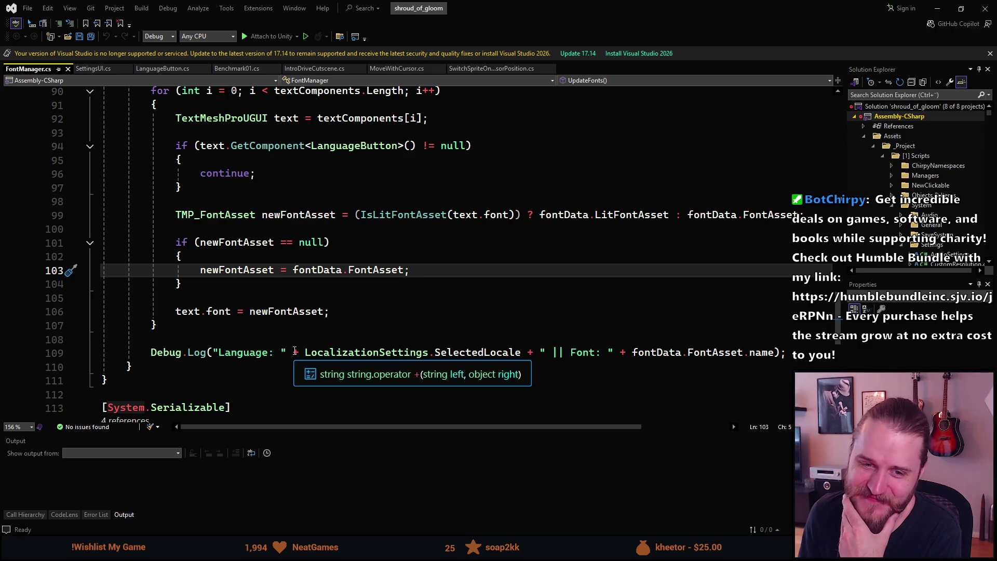
scroll(294, 353, "down", 1)
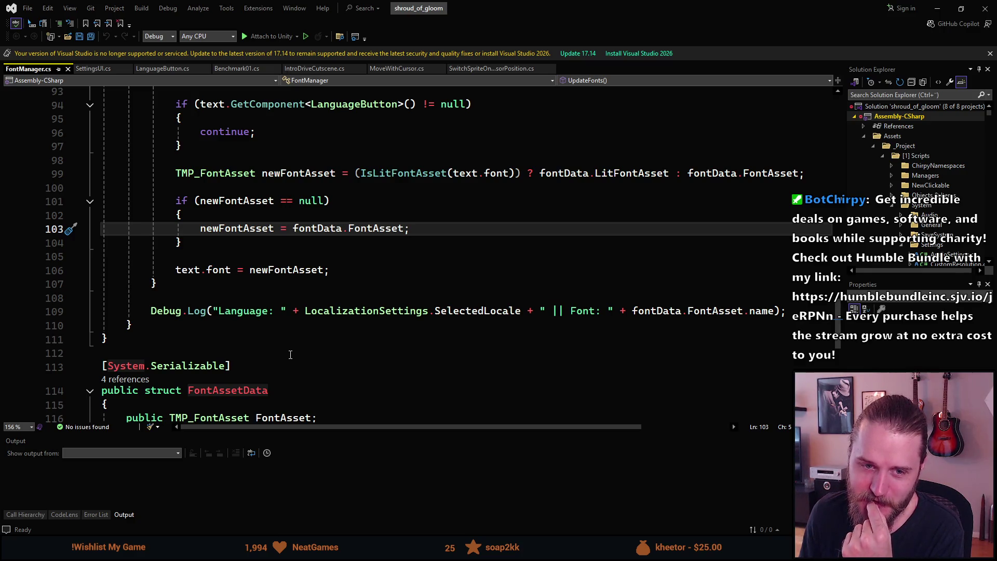
scroll(291, 354, "down", 3)
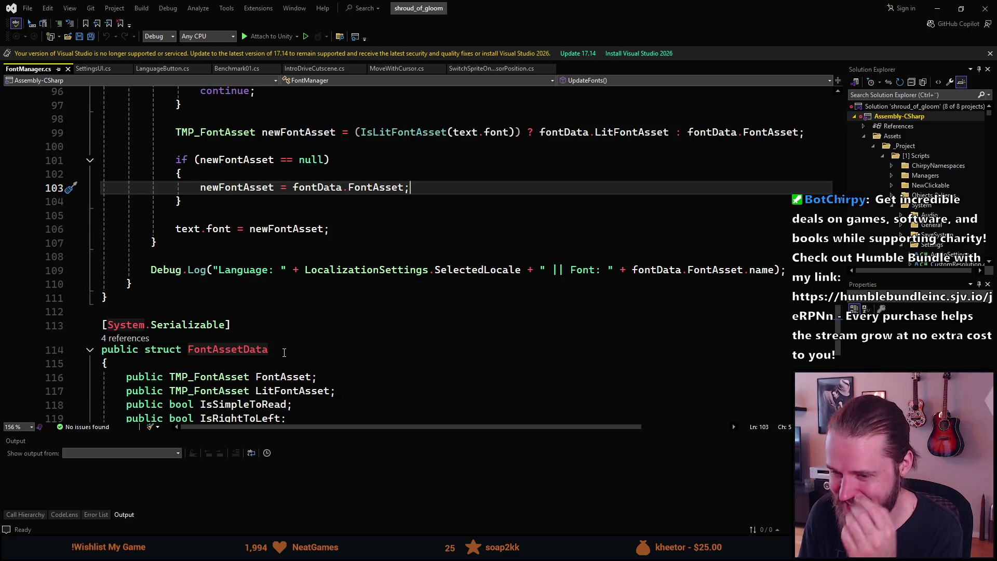
scroll(284, 353, "up", 4)
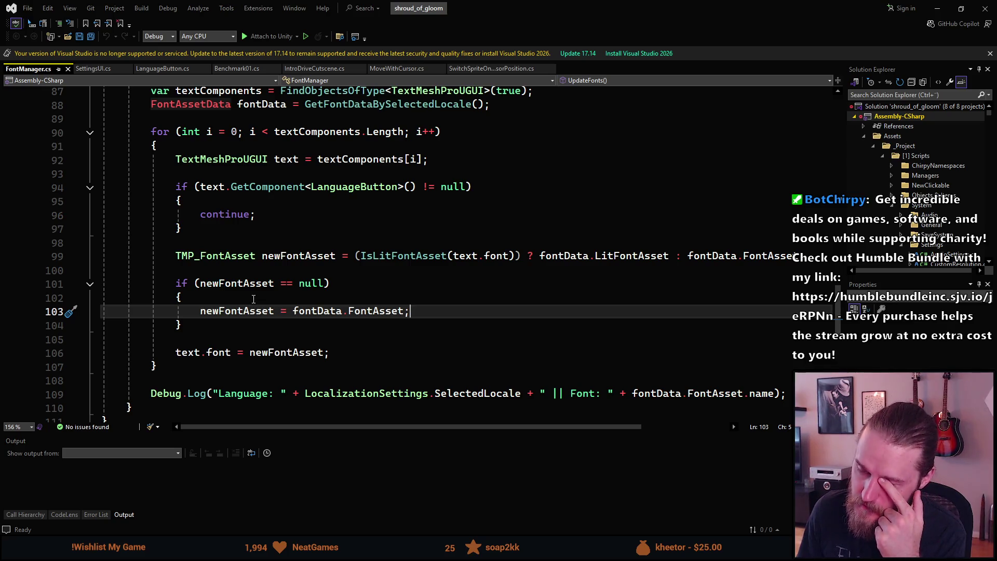
scroll(253, 299, "up", 5)
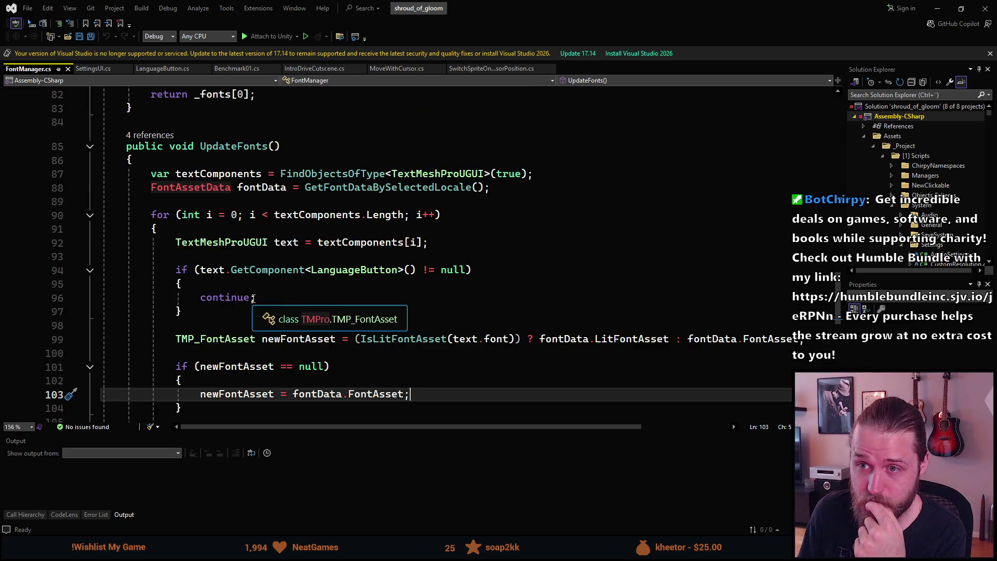
left_click(162, 258)
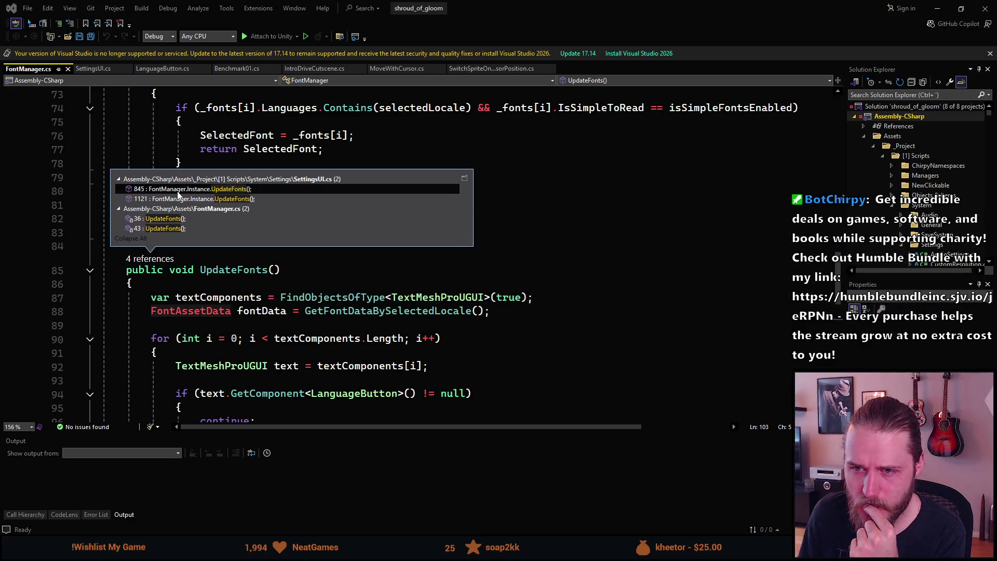
mouse_move(178, 194)
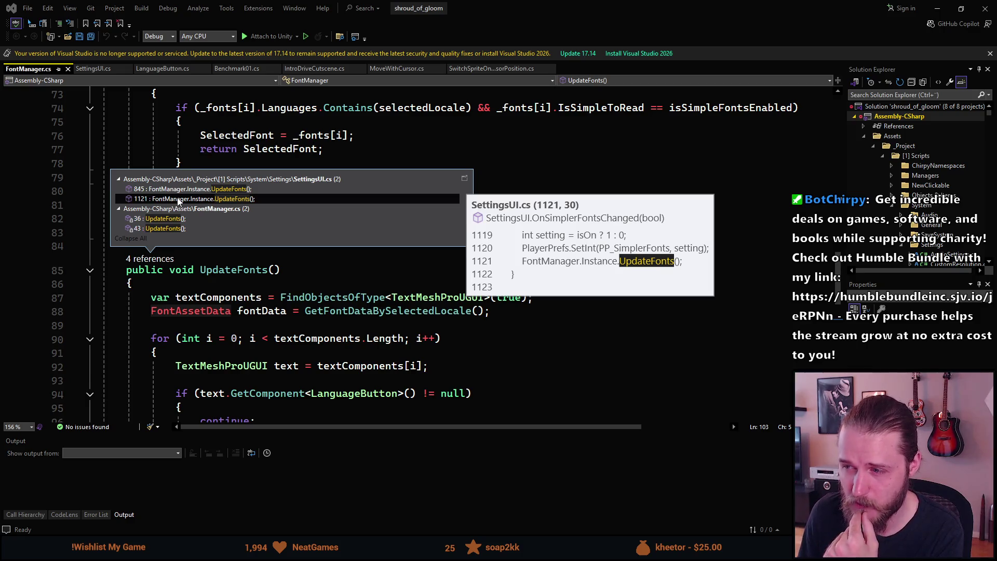
left_click(217, 283)
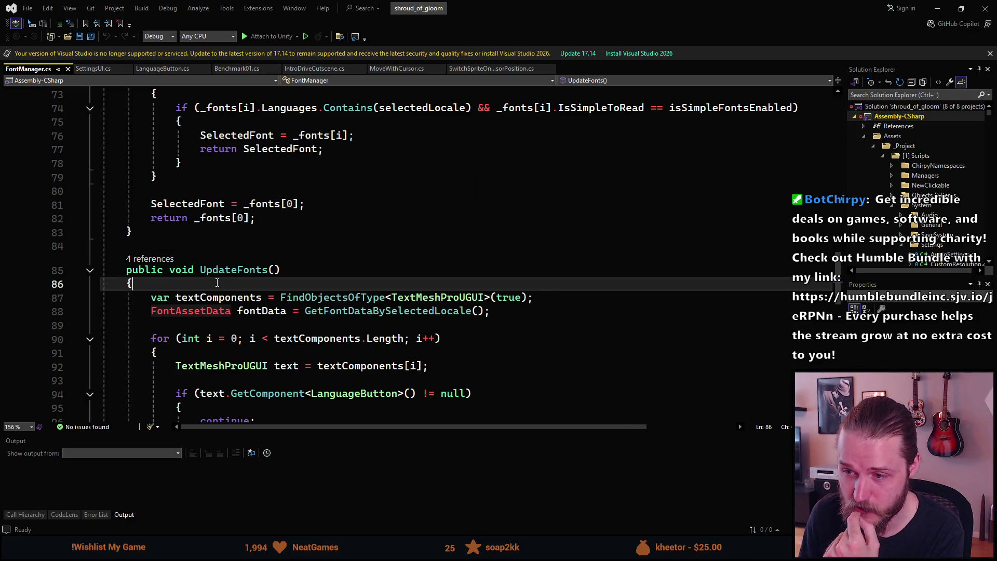
scroll(217, 283, "down", 1)
scroll(218, 283, "down", 1)
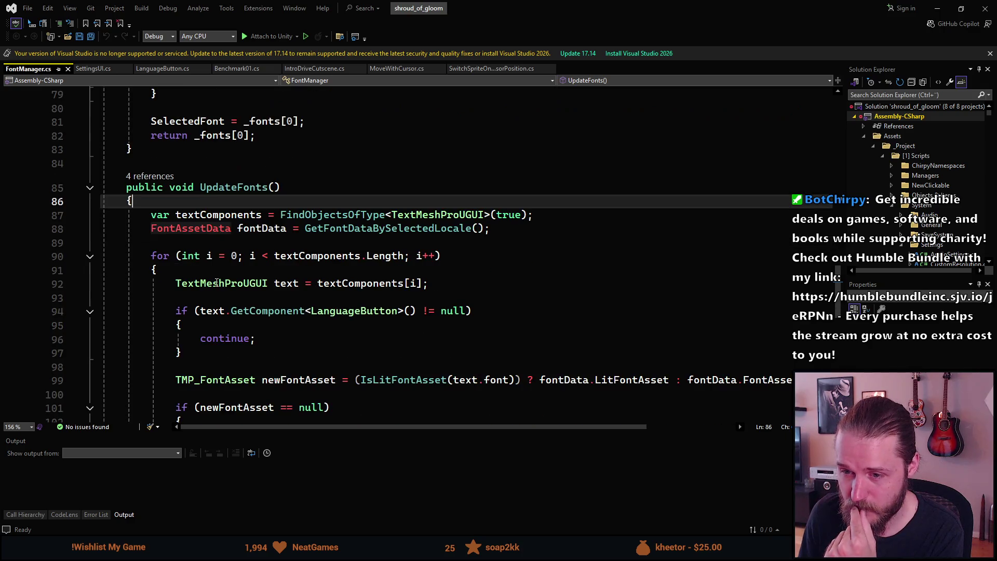
scroll(217, 293, "down", 2)
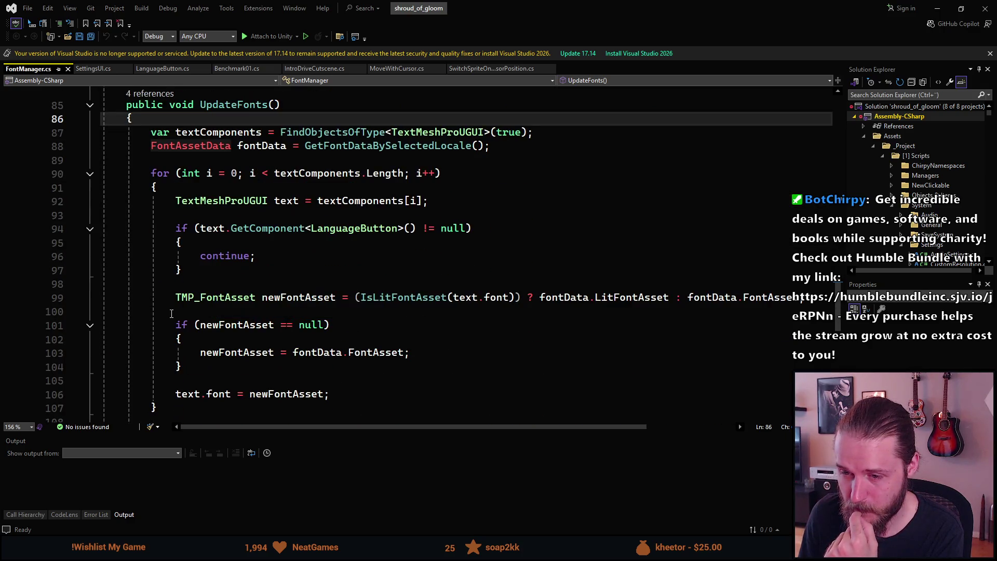
scroll(172, 313, "down", 2)
scroll(171, 314, "up", 3)
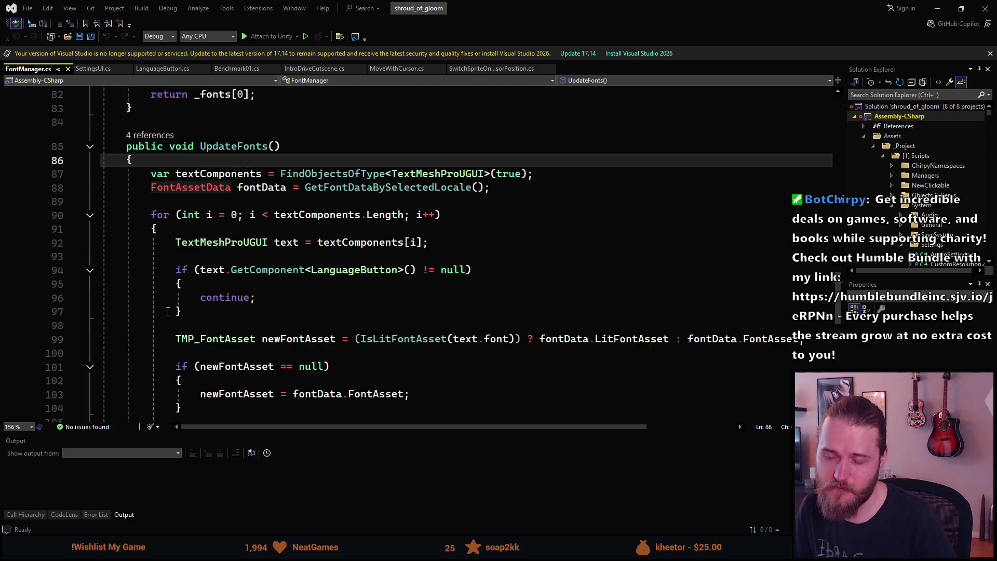
scroll(169, 312, "up", 1)
scroll(168, 311, "down", 5)
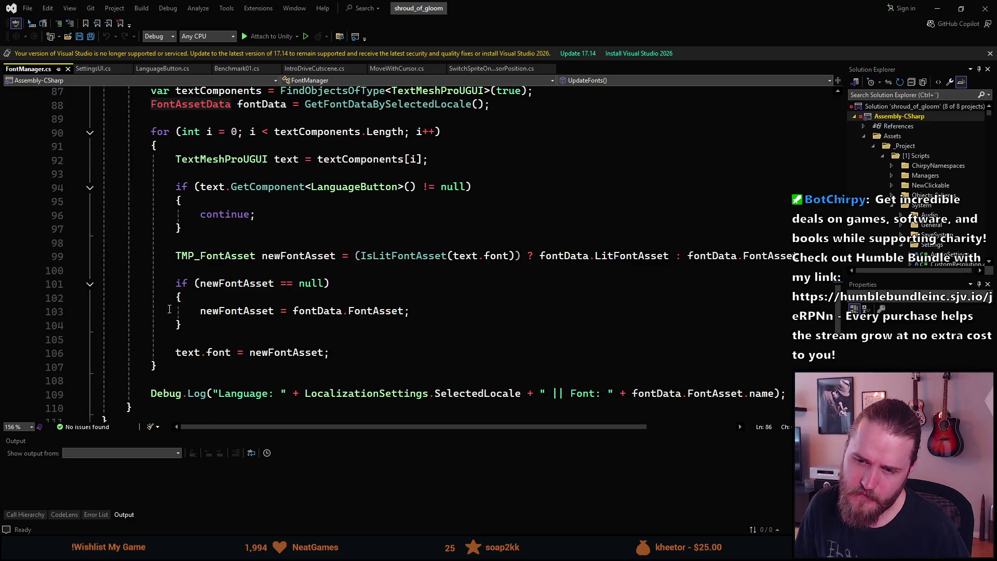
scroll(171, 310, "up", 1)
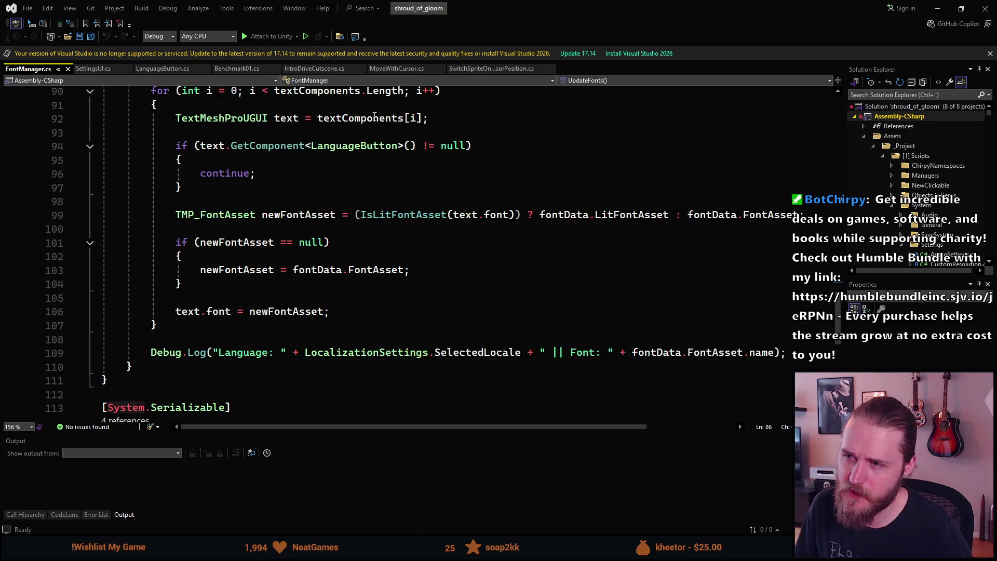
key("ctrl+semicolon")
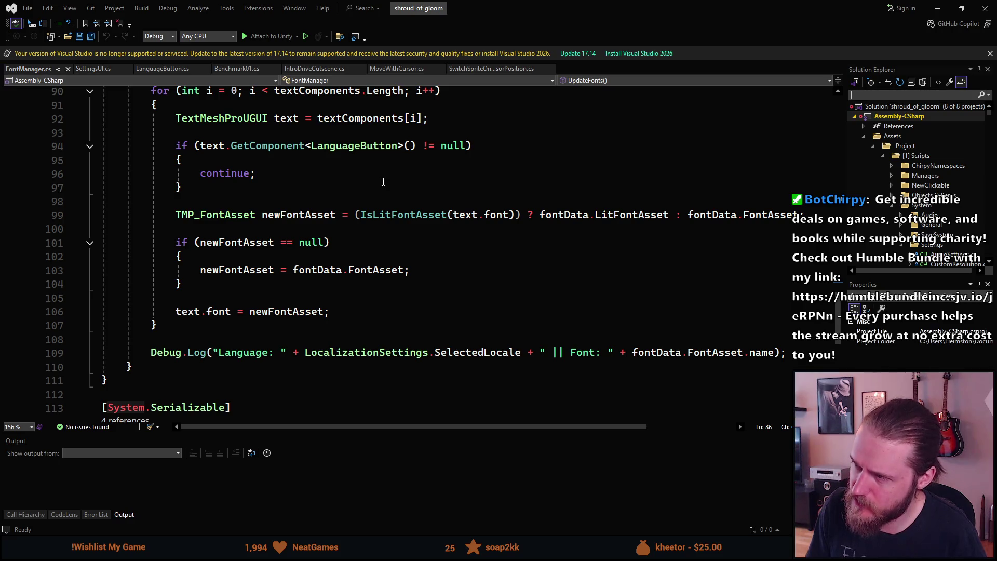
Search 'credits' to open CreditsController.cs and select the LocalizeTitles call in Start
type("credits")
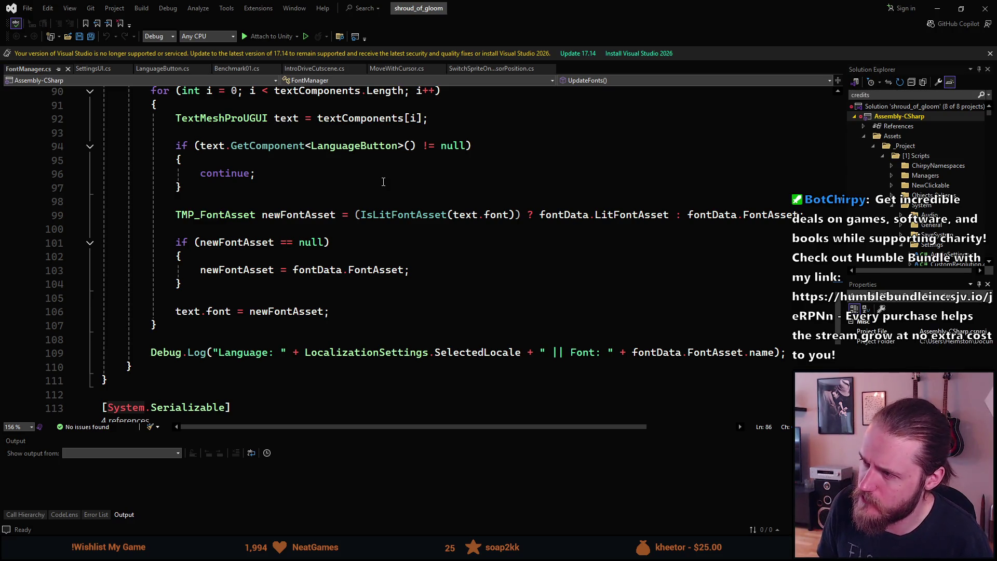
key("Return")
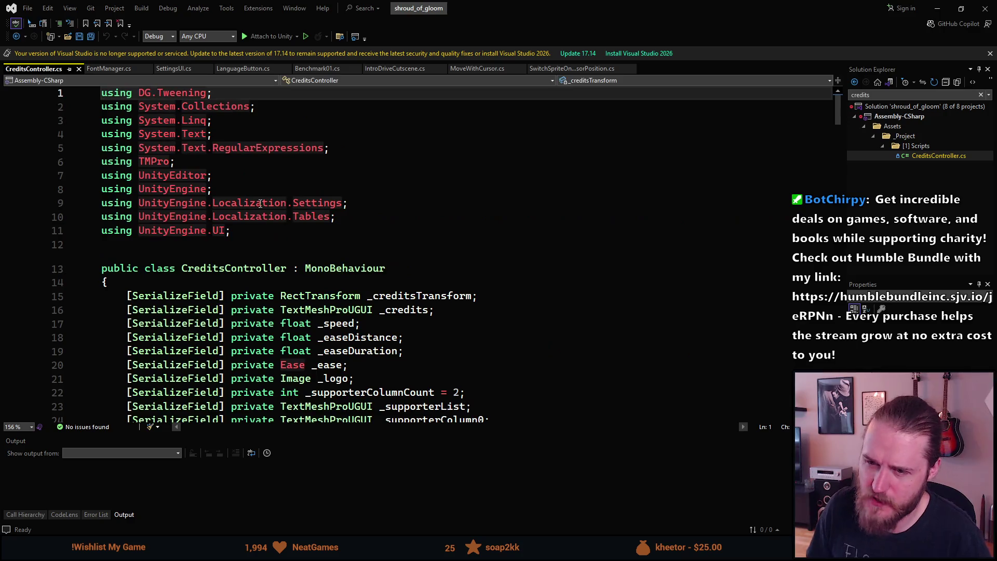
scroll(216, 263, "down", 2)
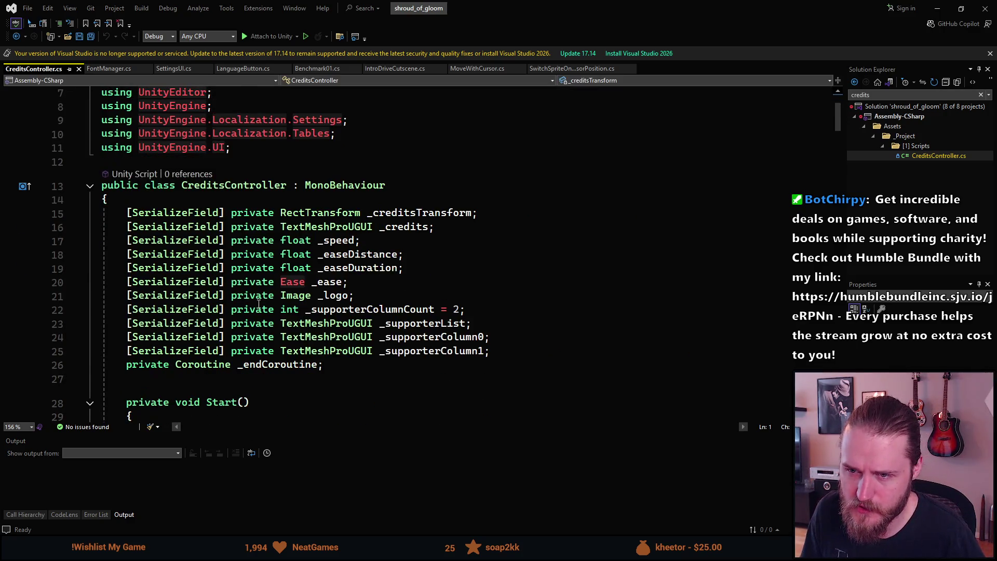
scroll(258, 303, "down", 5)
scroll(258, 304, "down", 2)
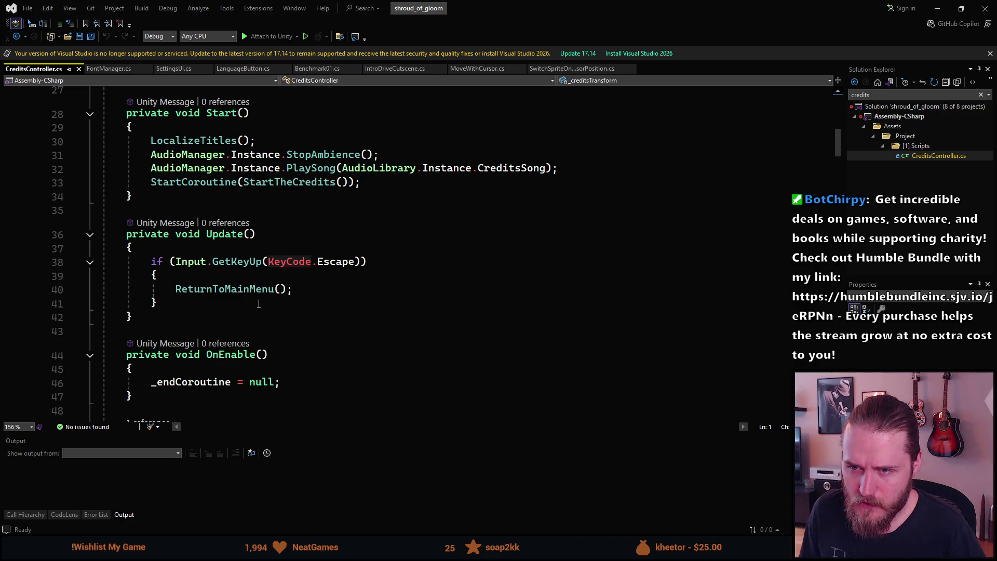
left_click(201, 140)
key("F12")
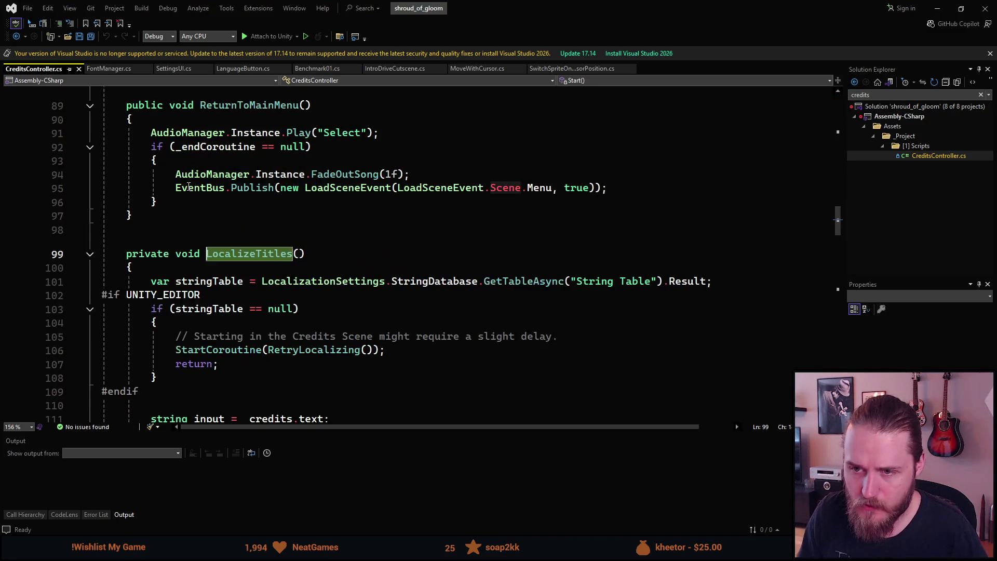
scroll(316, 318, "down", 2)
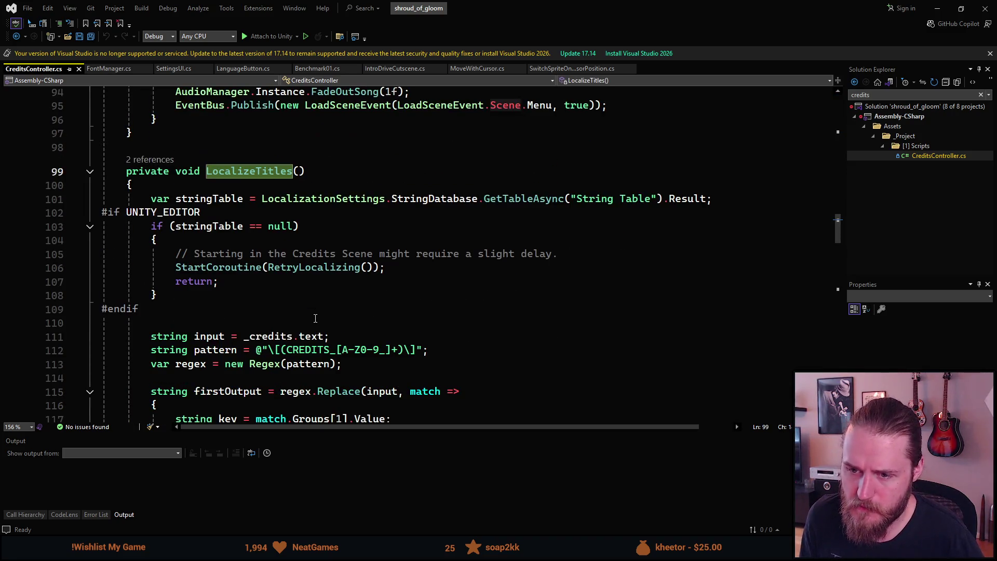
scroll(315, 318, "down", 1)
scroll(291, 315, "down", 1)
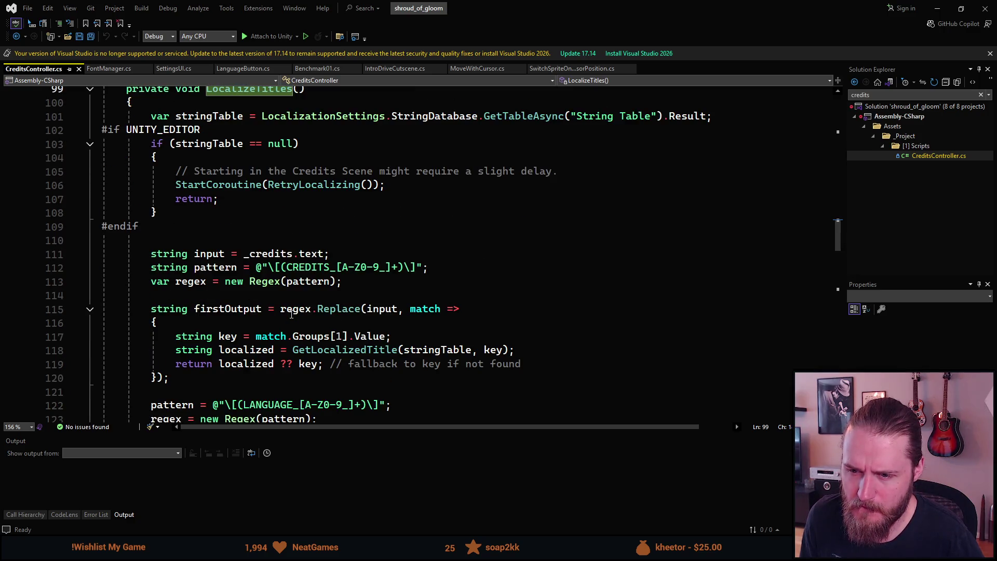
scroll(291, 314, "down", 2)
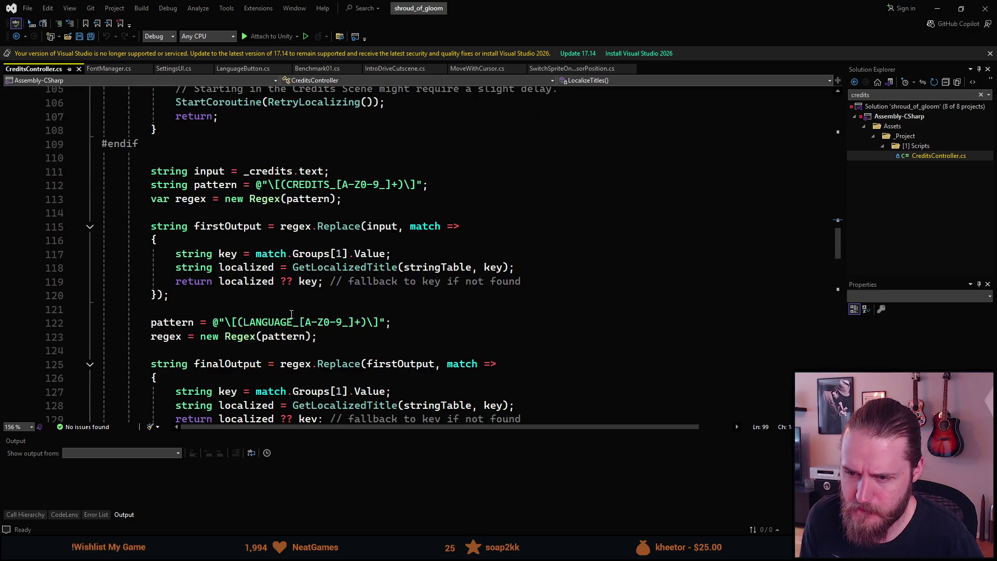
scroll(291, 315, "down", 3)
scroll(292, 314, "down", 3)
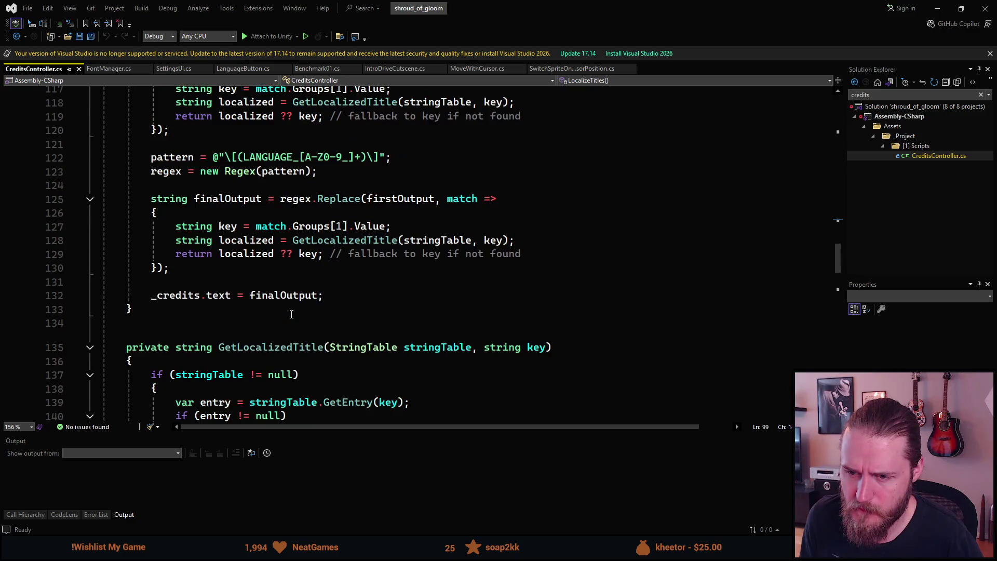
scroll(292, 315, "down", 4)
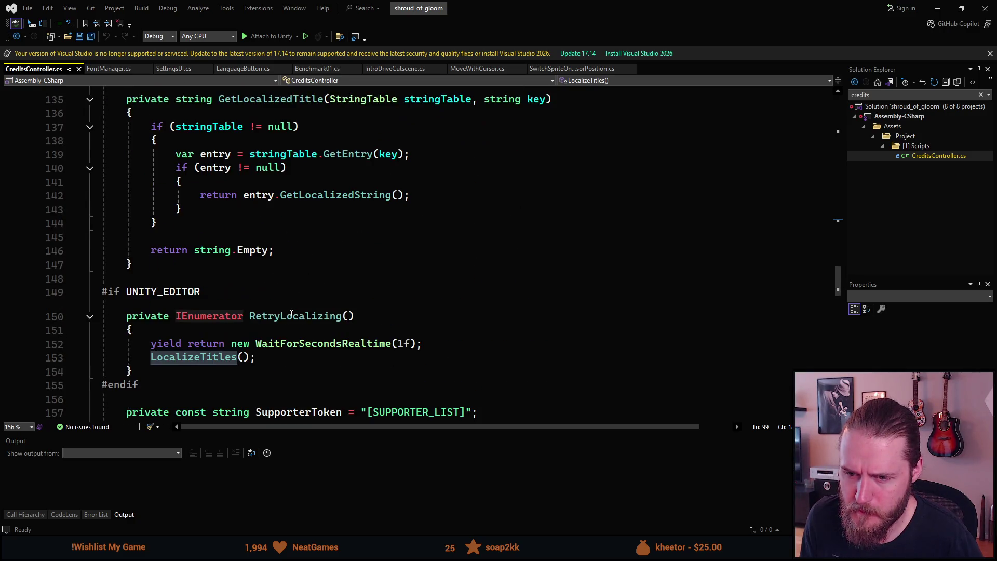
scroll(291, 315, "down", 2)
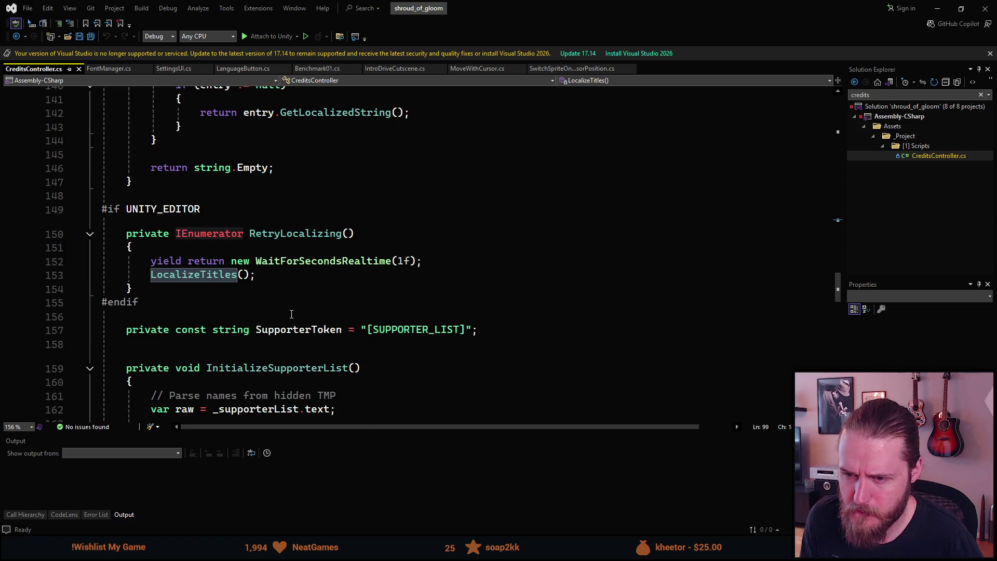
scroll(291, 315, "down", 5)
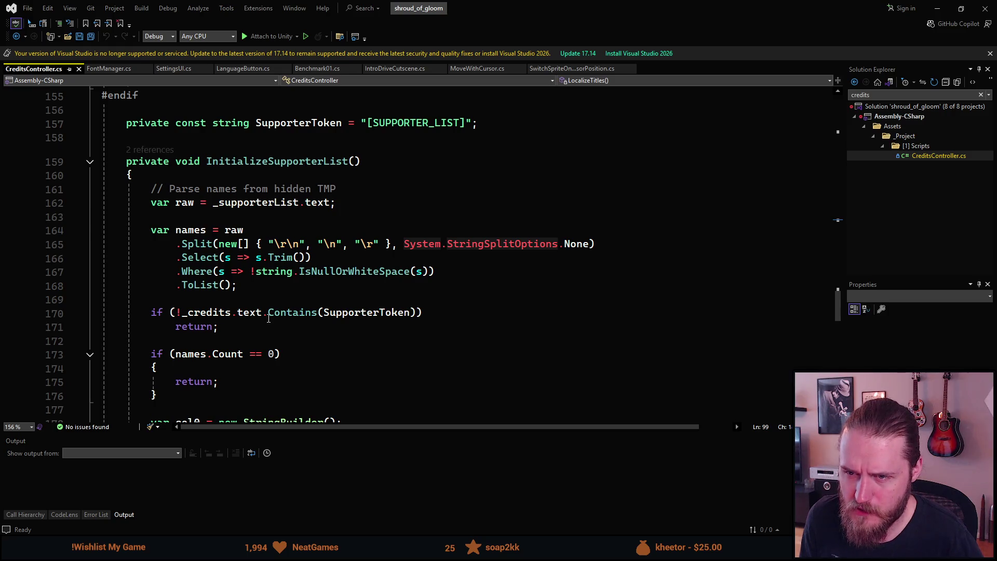
scroll(294, 311, "down", 2)
scroll(307, 287, "down", 1)
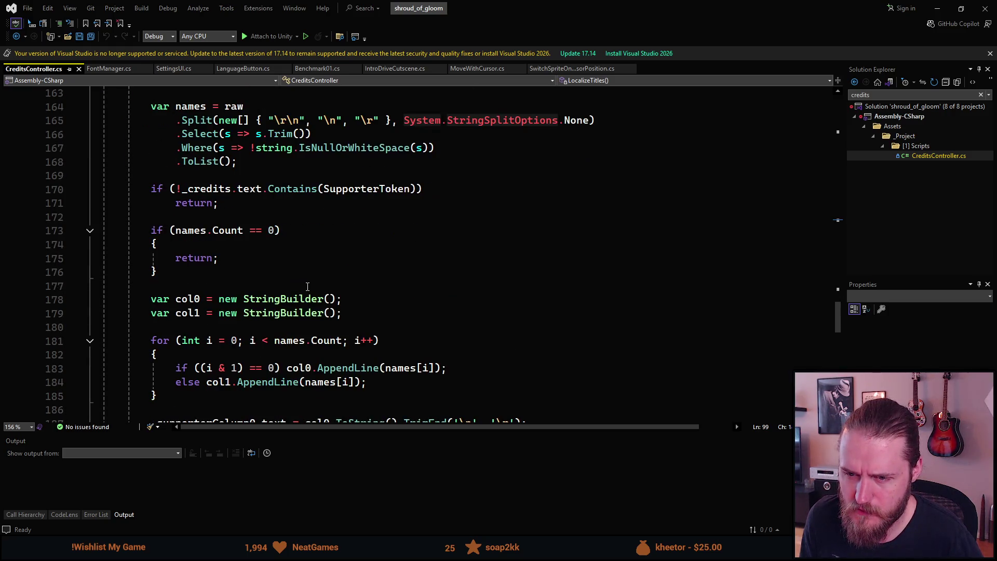
scroll(308, 286, "down", 1)
scroll(307, 286, "down", 4)
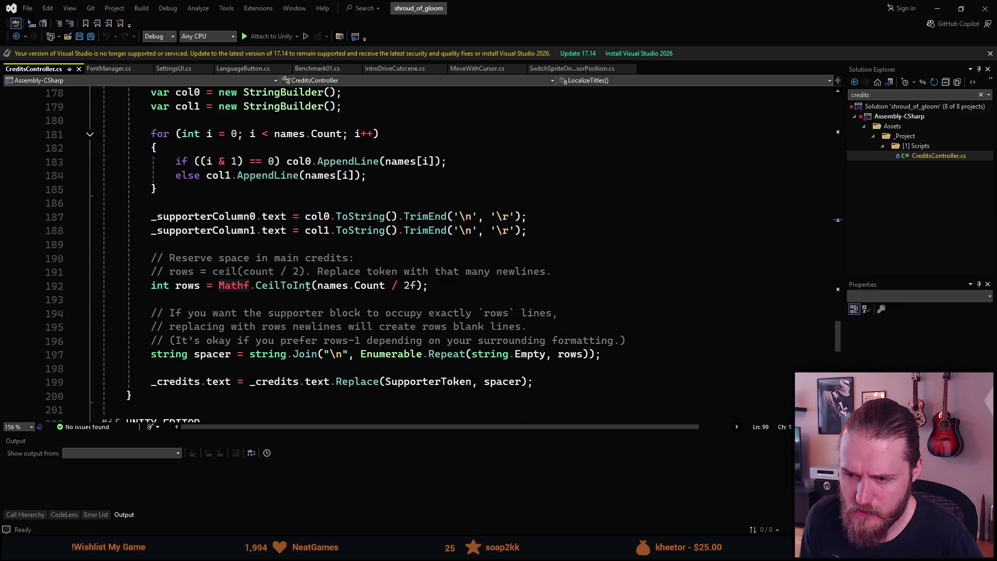
scroll(307, 287, "down", 3)
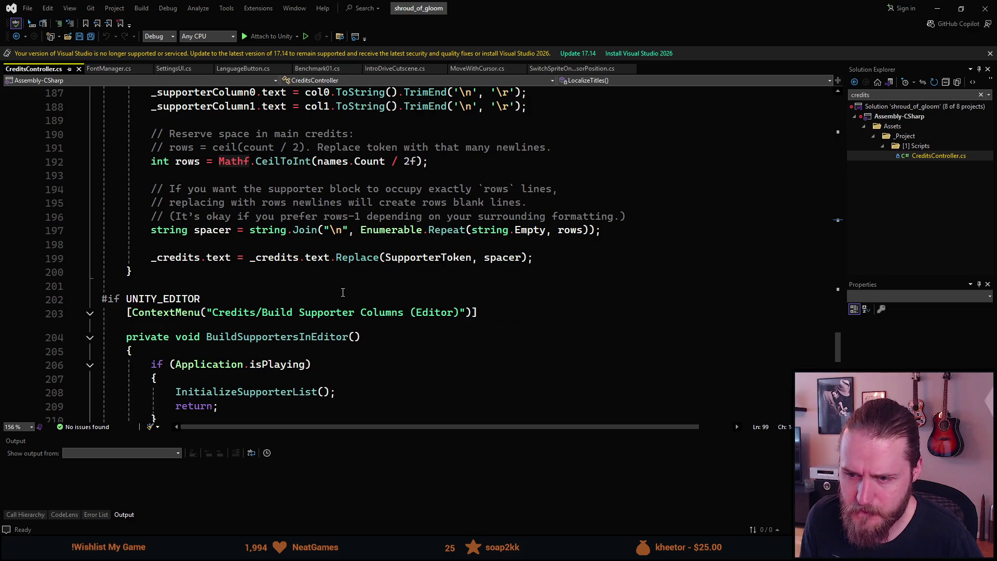
scroll(343, 292, "down", 2)
scroll(343, 292, "down", 1)
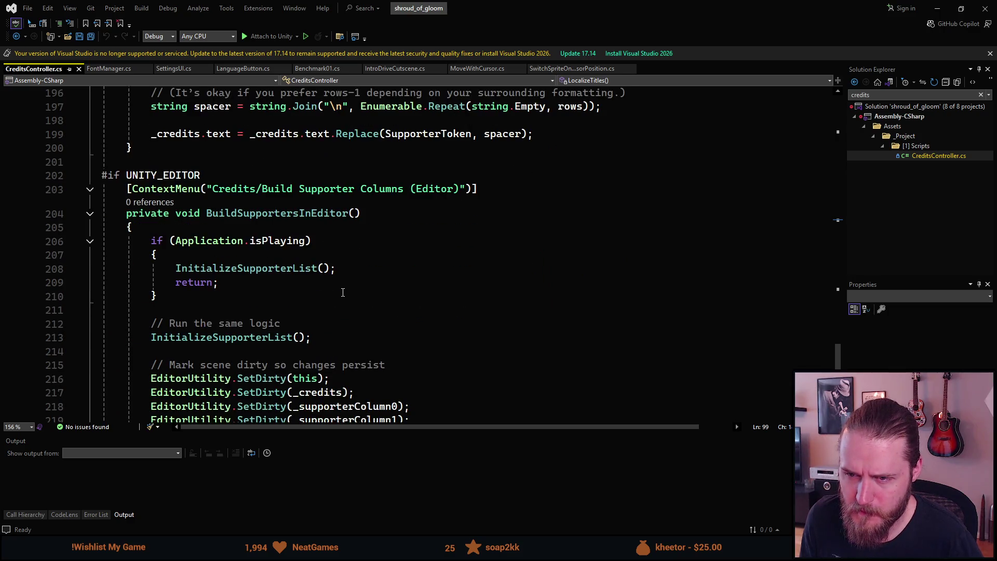
scroll(343, 292, "down", 1)
scroll(343, 292, "down", 1)
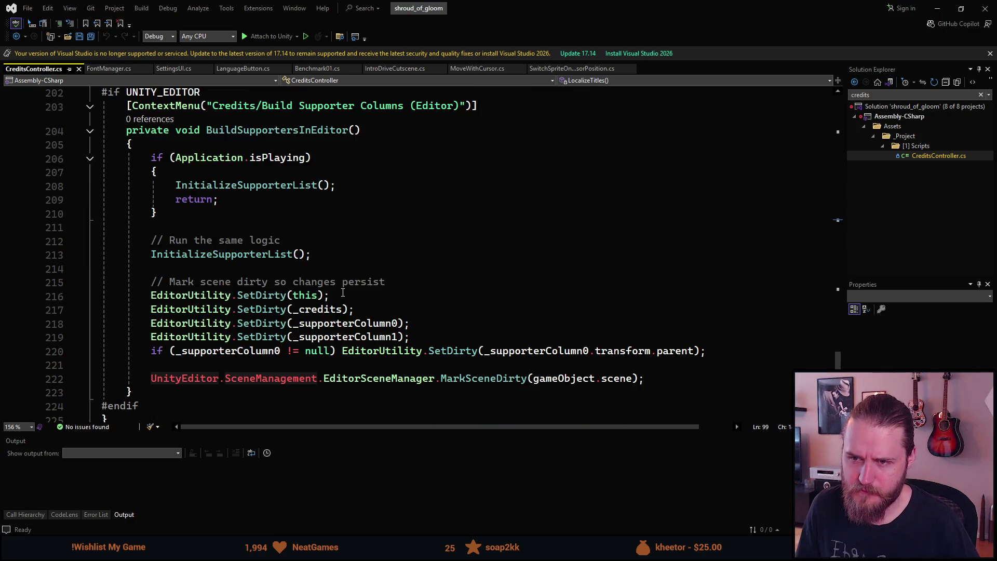
scroll(342, 292, "down", 1)
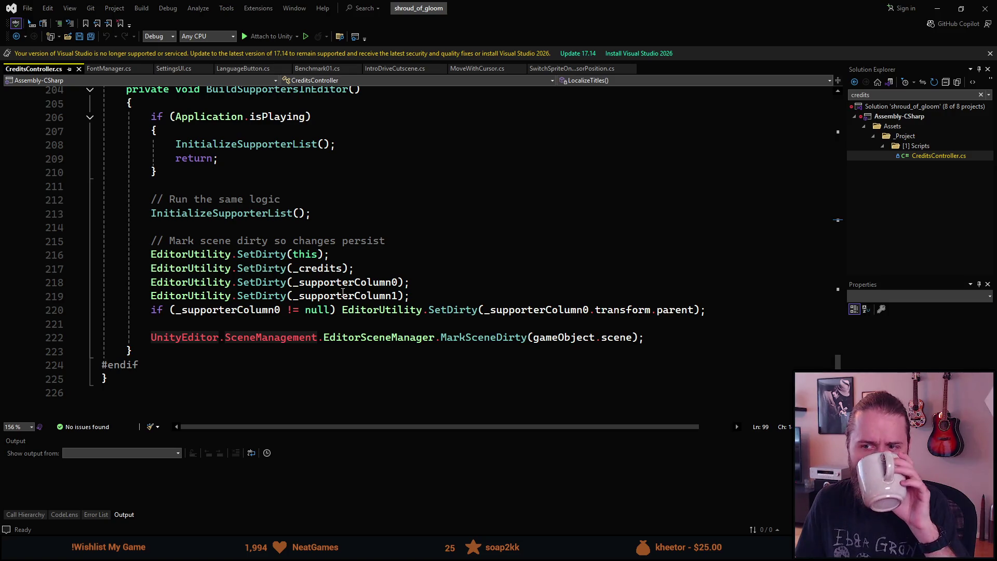
scroll(343, 292, "down", 1)
scroll(341, 290, "up", 3)
scroll(341, 290, "up", 20)
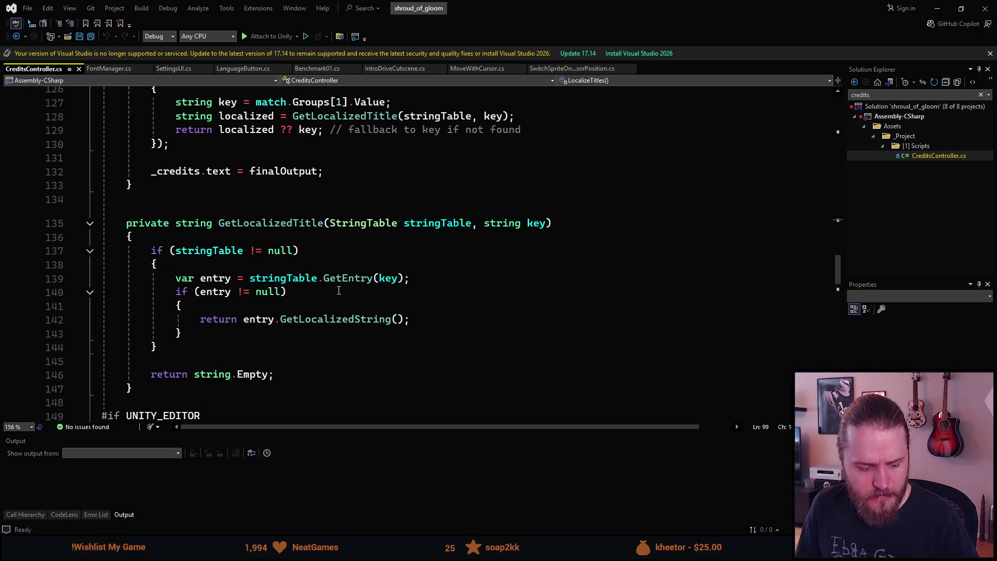
scroll(338, 291, "up", 3)
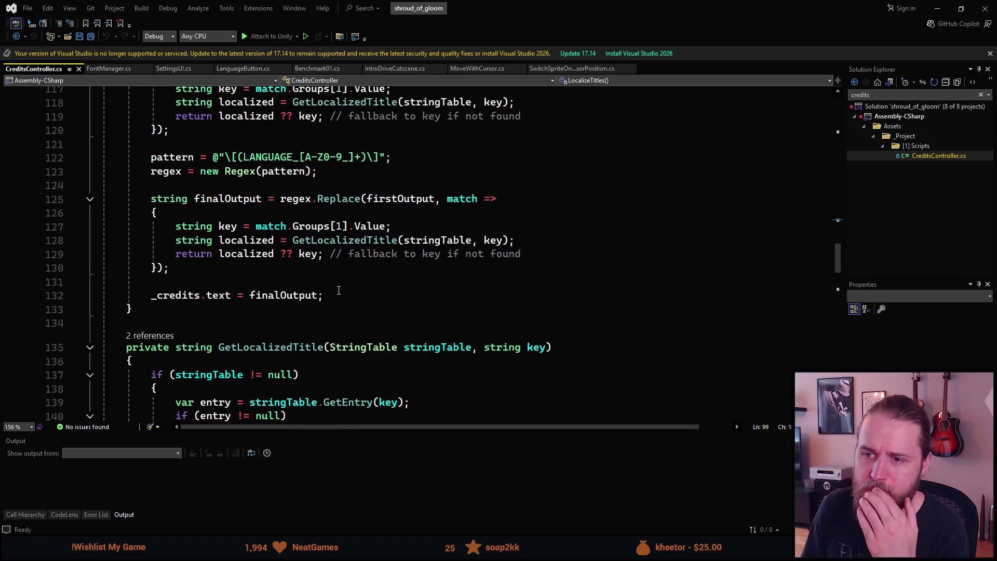
scroll(337, 292, "up", 8)
scroll(338, 291, "up", 3)
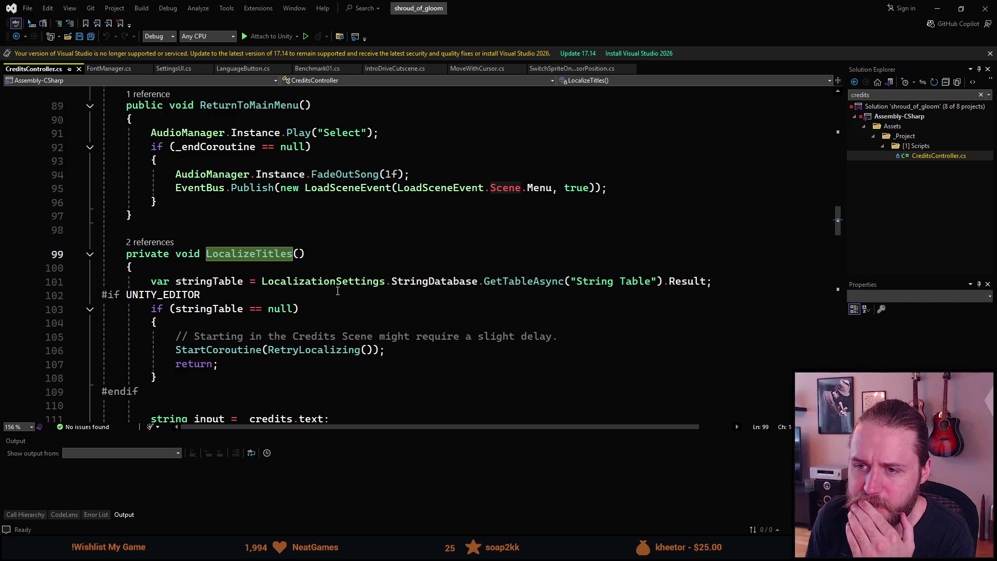
scroll(338, 291, "up", 5)
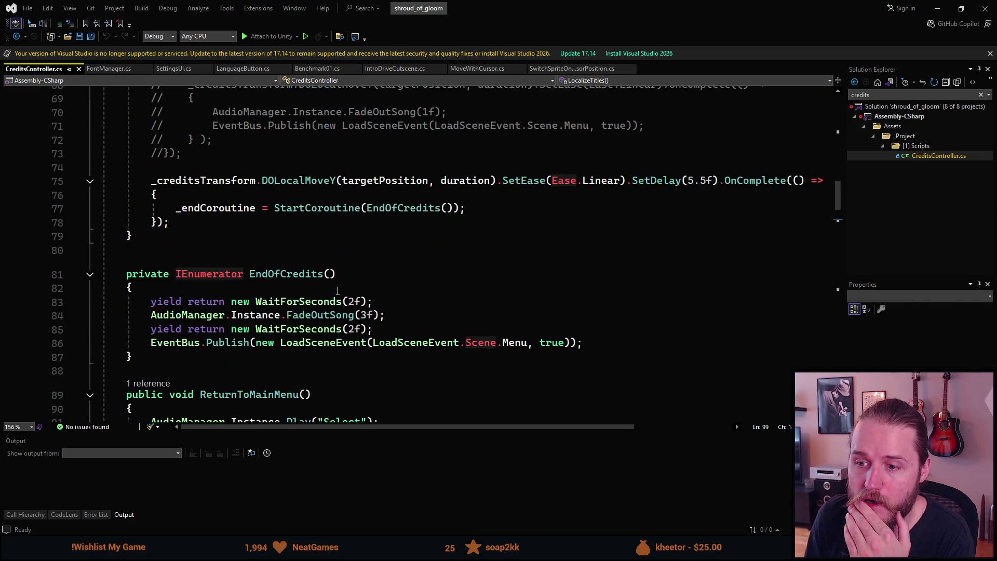
scroll(337, 291, "up", 4)
scroll(337, 292, "up", 4)
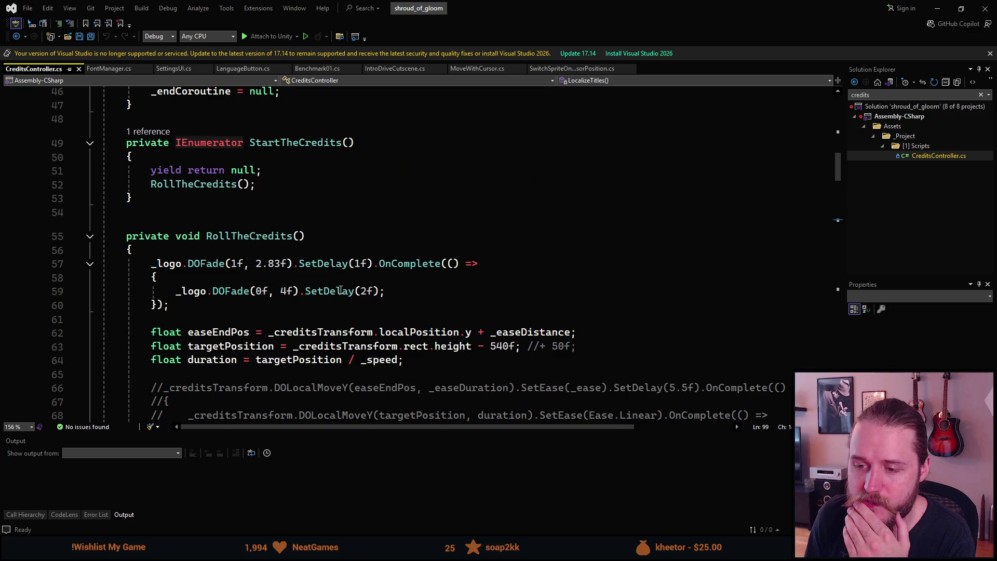
scroll(341, 290, "up", 4)
scroll(342, 289, "up", 2)
scroll(342, 290, "up", 1)
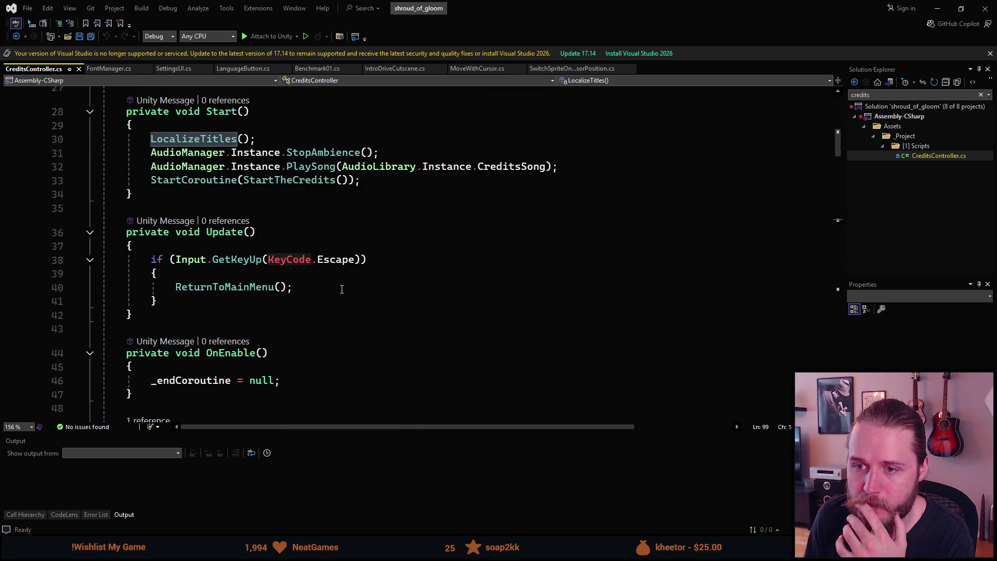
scroll(342, 289, "up", 5)
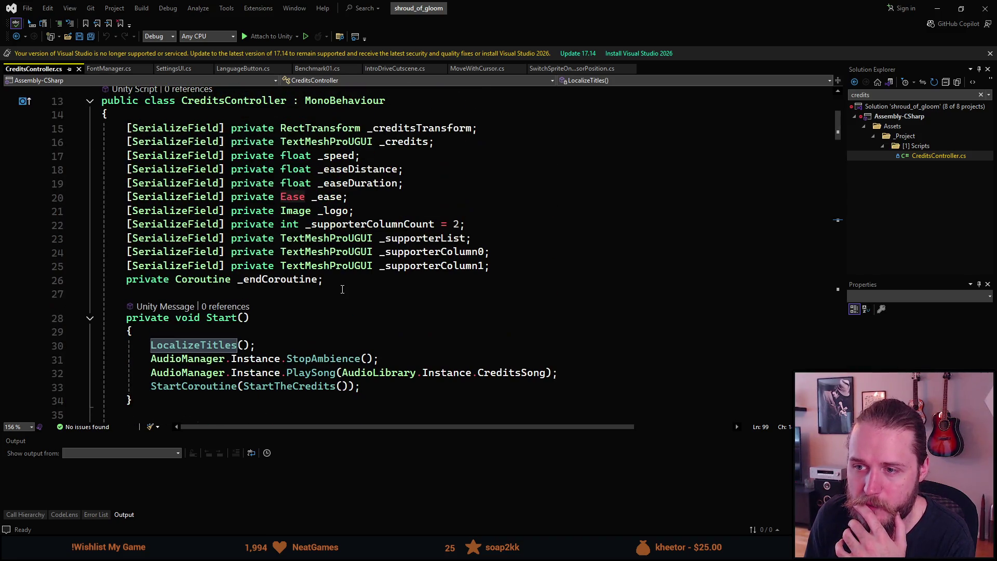
scroll(342, 289, "up", 3)
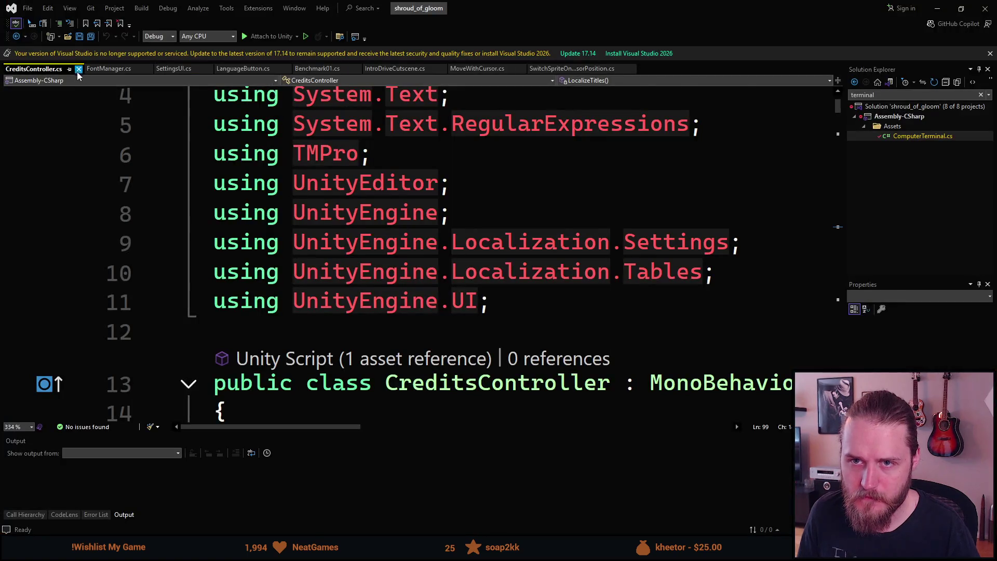
Open FontManager.cs and place the cursor after the font loop in UpdateFonts
left_click(78, 69)
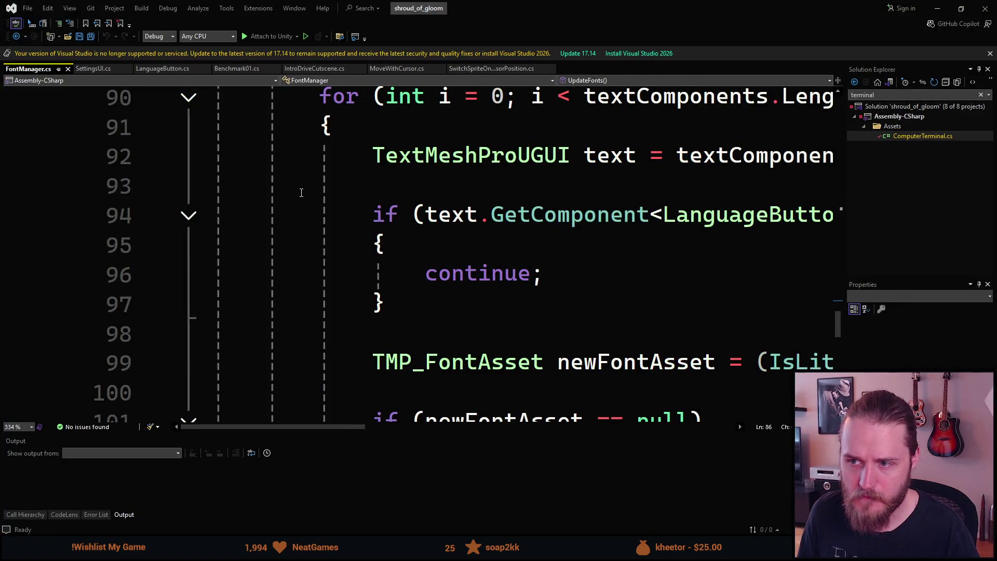
scroll(479, 234, "down", 8, "ctrl")
scroll(481, 233, "up", 3)
scroll(284, 152, "down", 5)
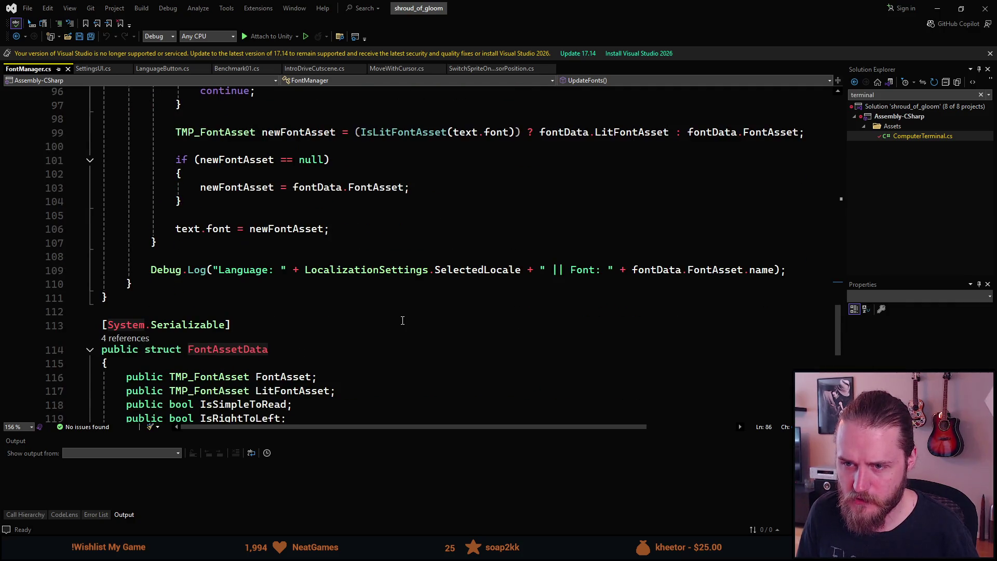
left_click(467, 252)
scroll(457, 251, "up", 6)
scroll(450, 251, "down", 4)
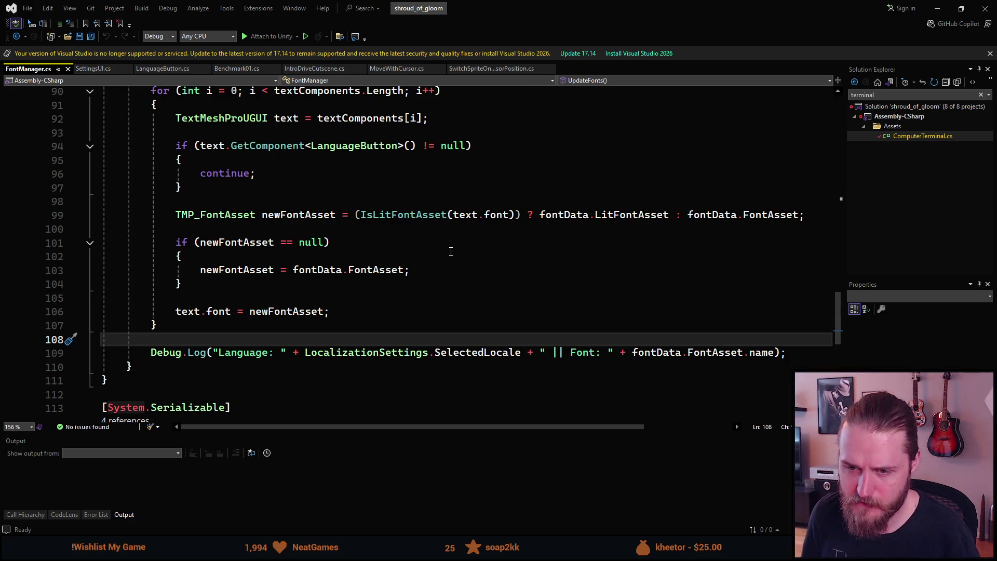
Replace the Debug.Log line with Canvas.ForceUpdateCanvases(); and save the script
key("Down")
key("Return")
key("Up")
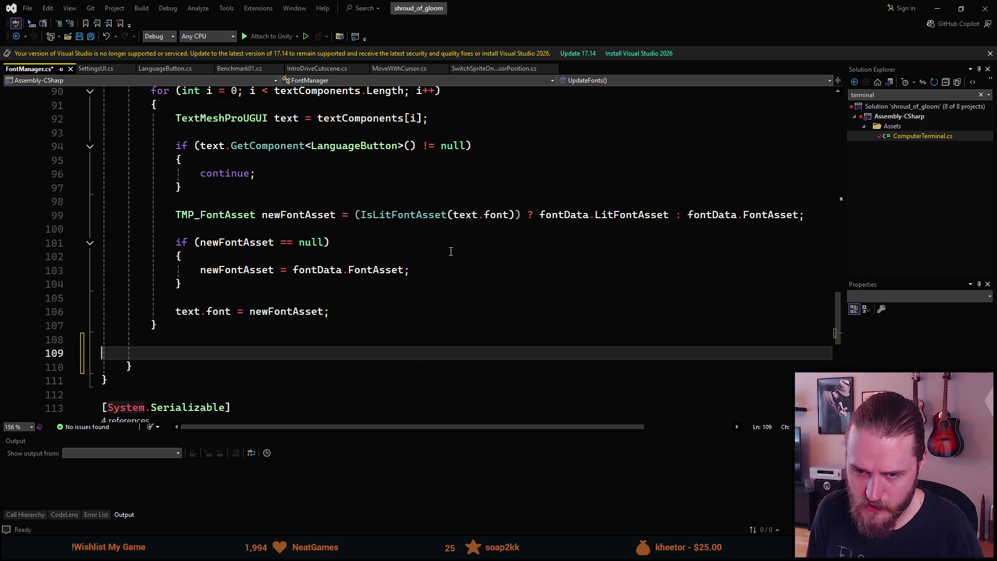
type("C")
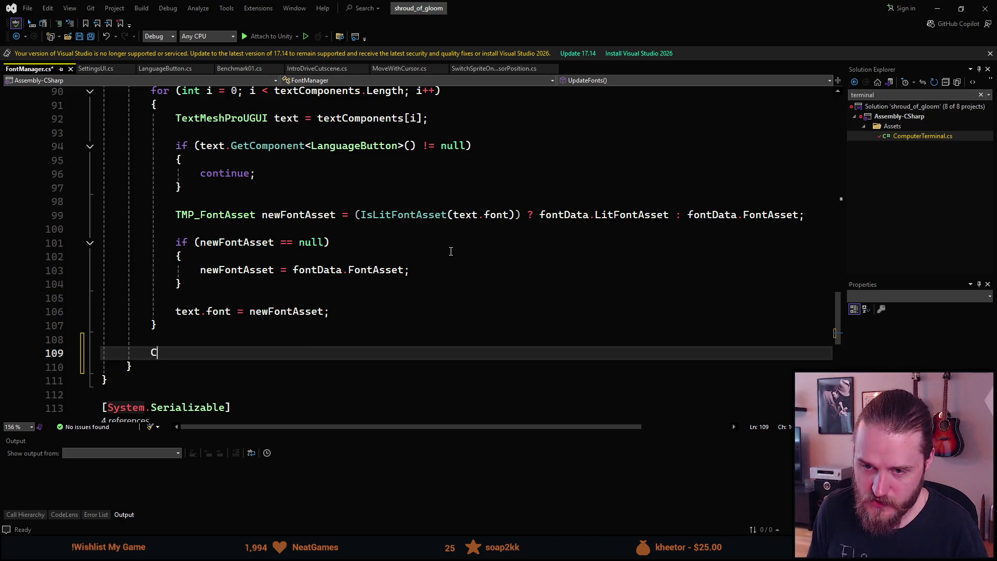
type("anvas.For")
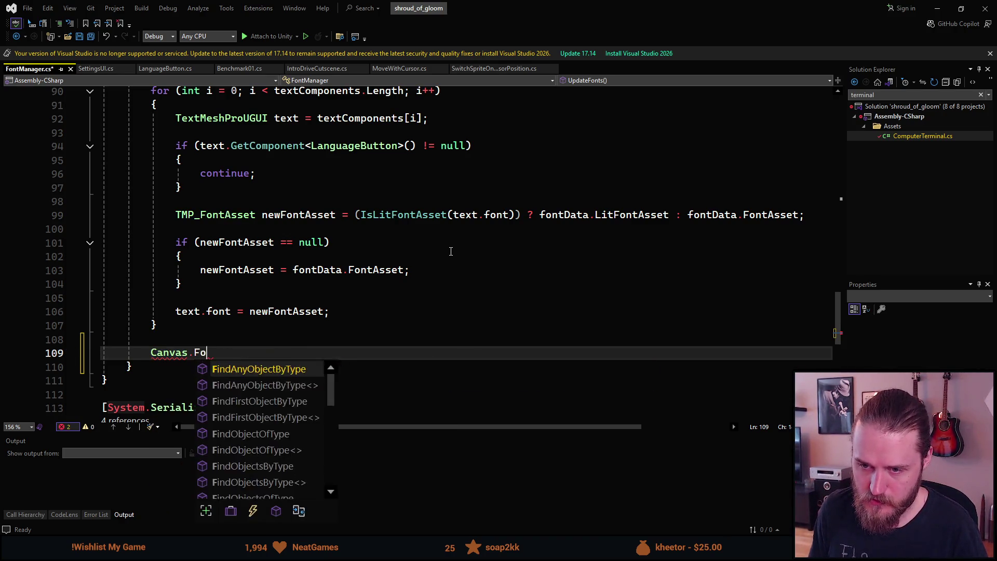
key("Tab")
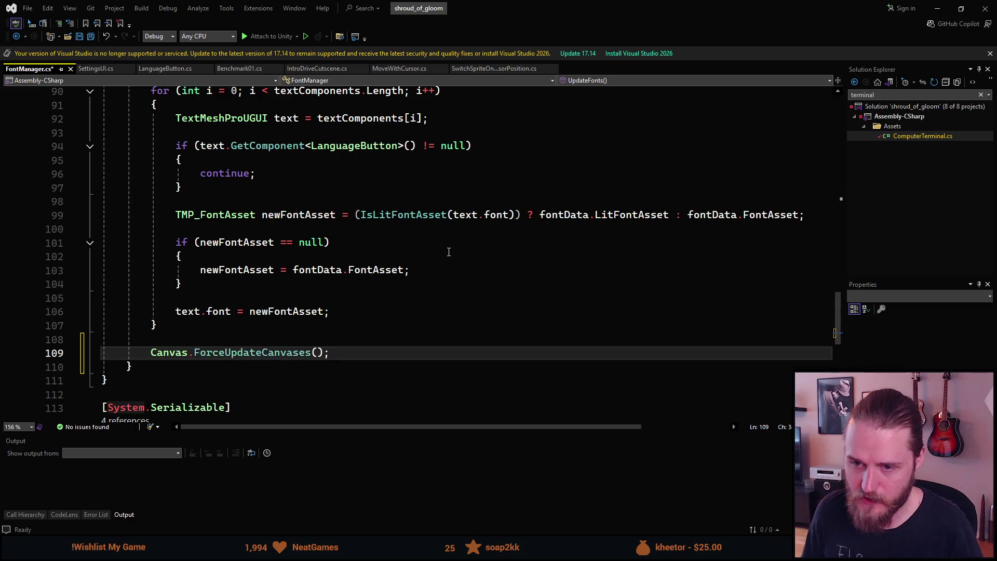
key("ctrl+s")
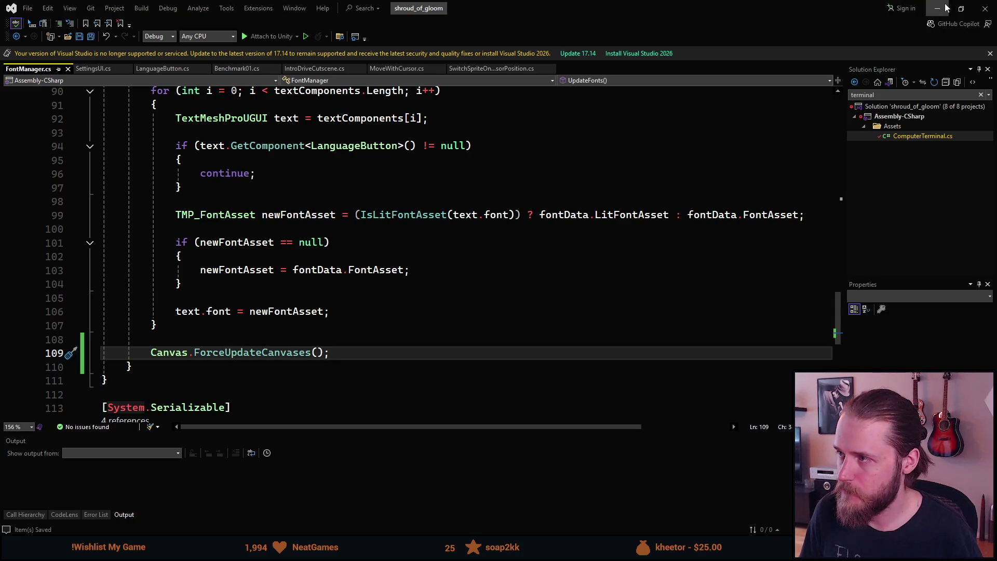
left_click(937, 9)
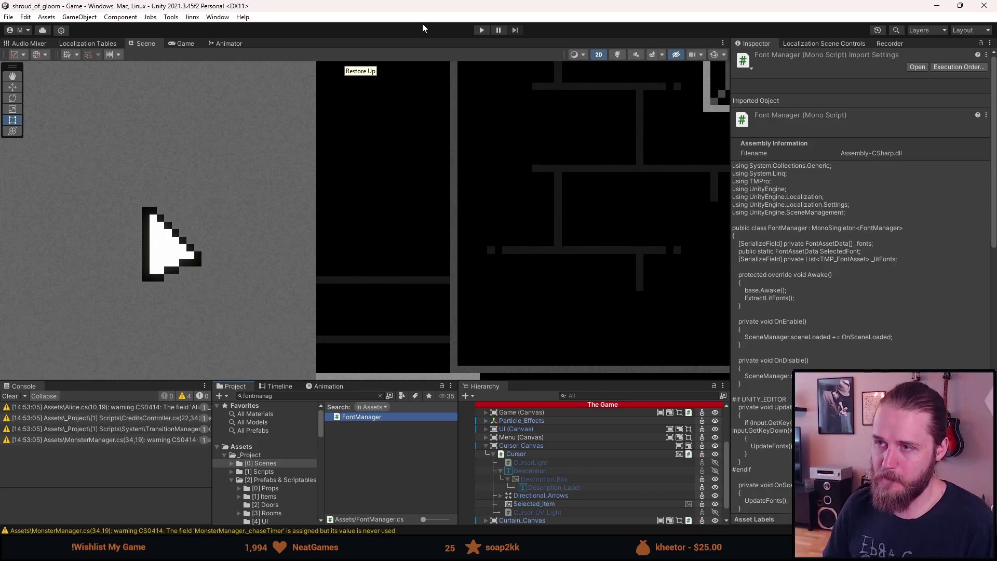
Start play mode and bring the Canvas.ForceUpdateCanvases docs into full view
left_click(479, 30)
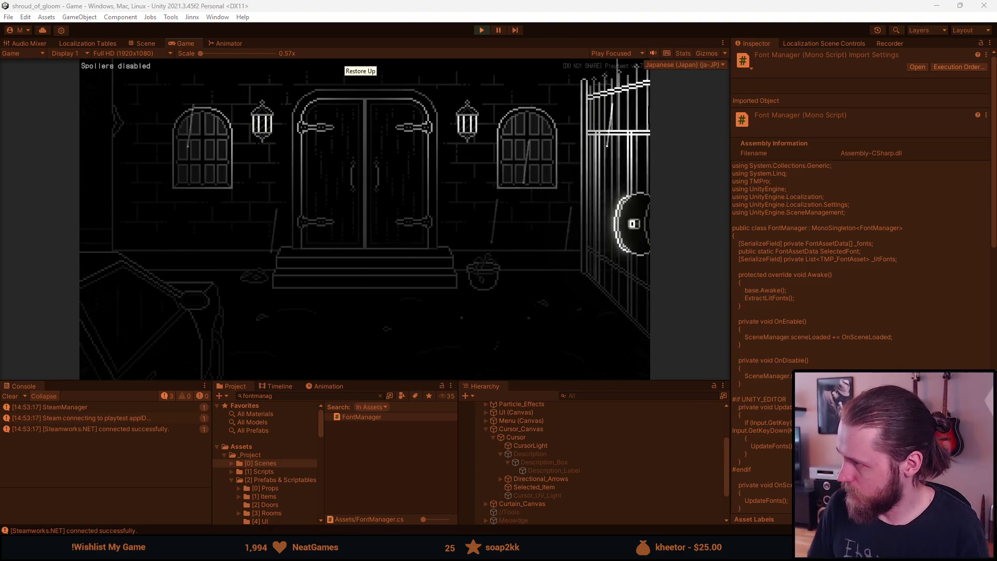
mouse_move(996, 42)
left_mouse_down()
mouse_move(641, 45)
mouse_move(641, 0)
left_mouse_up()
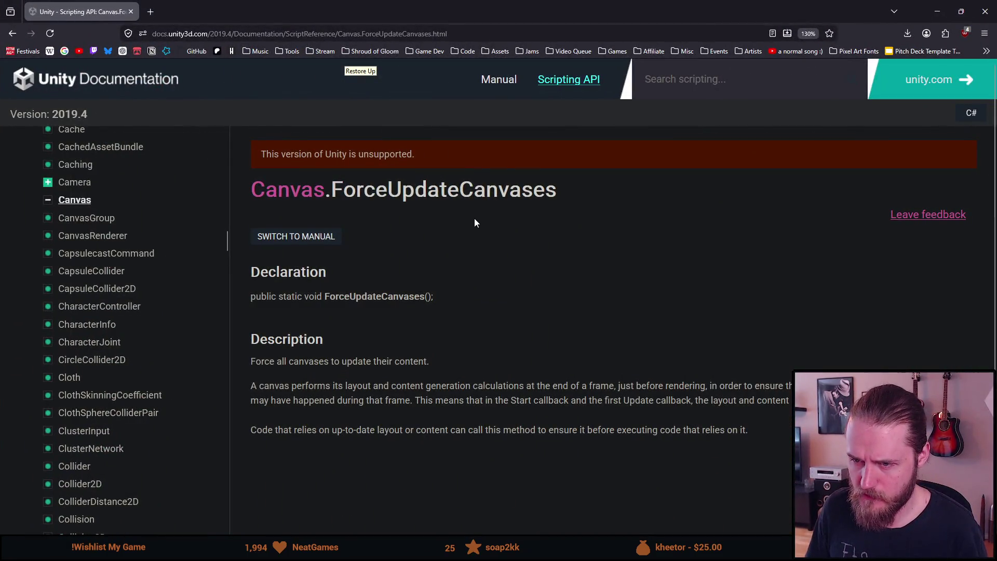
Go back to the search results and open another ForceUpdateCanvases scripting reference page
scroll(474, 218, "down", 2)
scroll(474, 218, "up", 2)
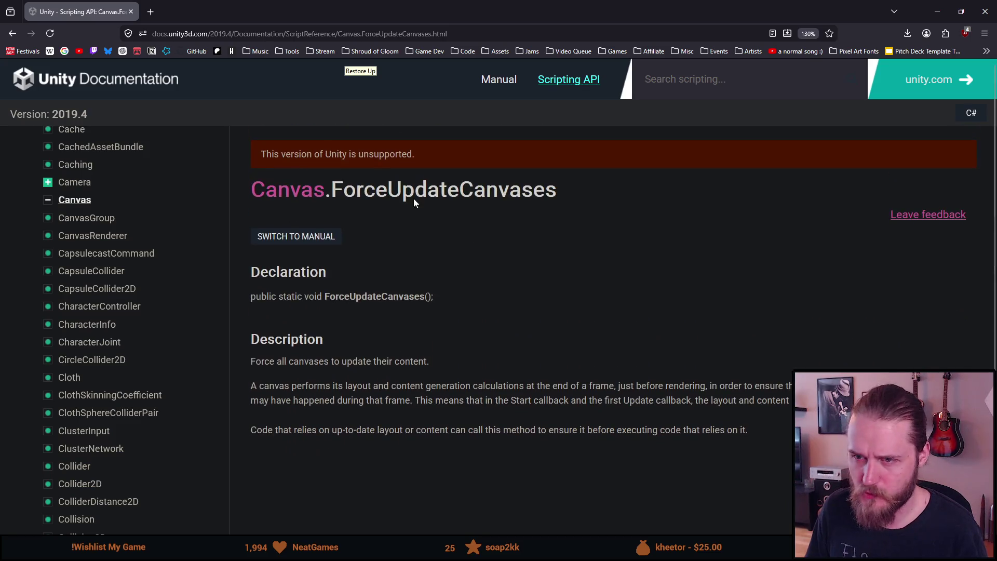
key("alt+Left")
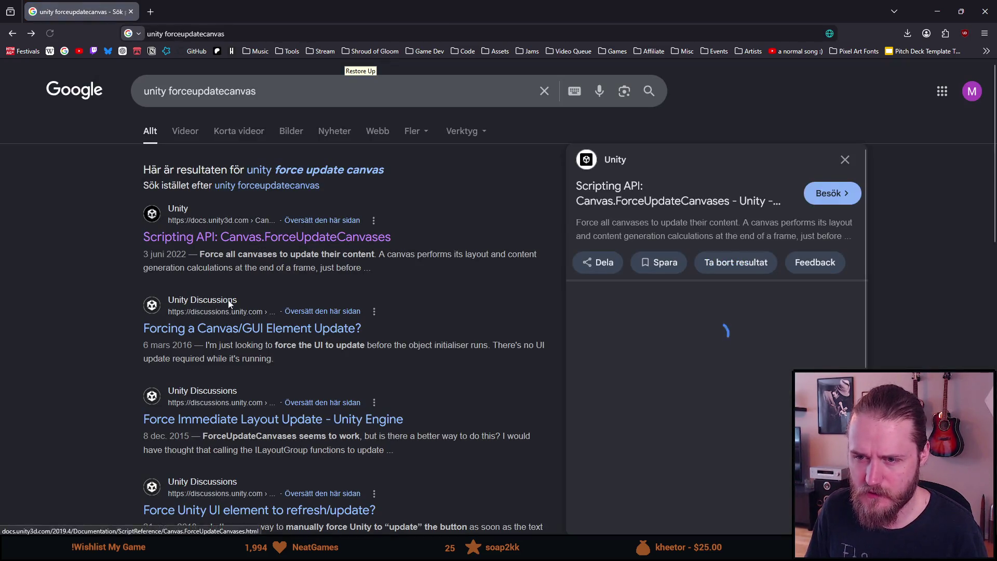
scroll(64, 317, "down", 2)
scroll(62, 316, "down", 3)
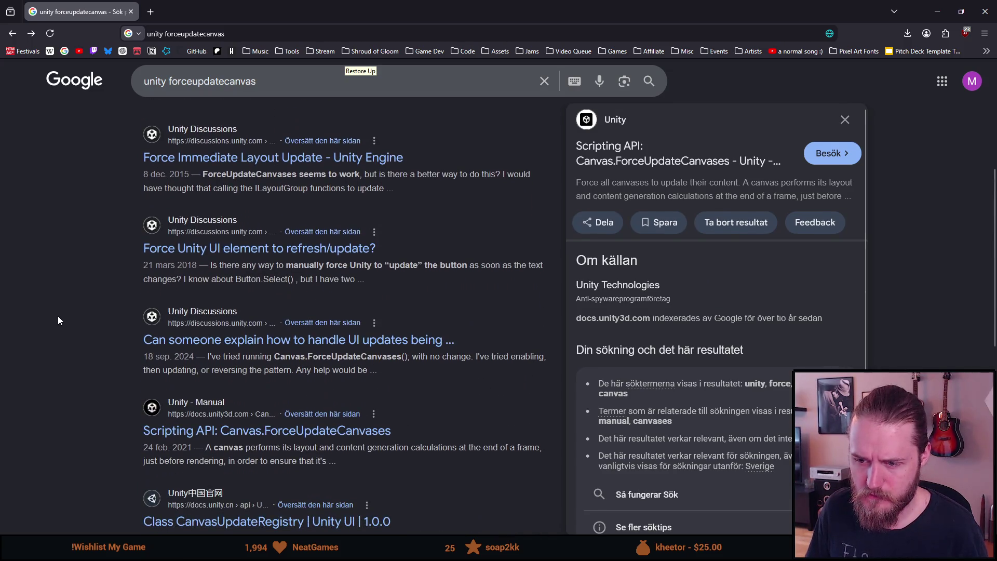
scroll(60, 320, "down", 1)
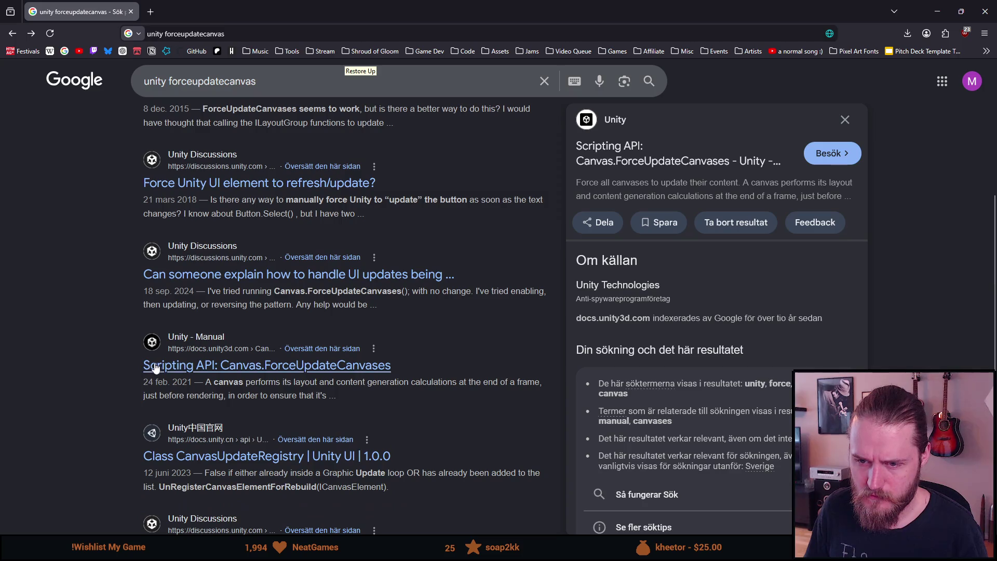
left_click(156, 366)
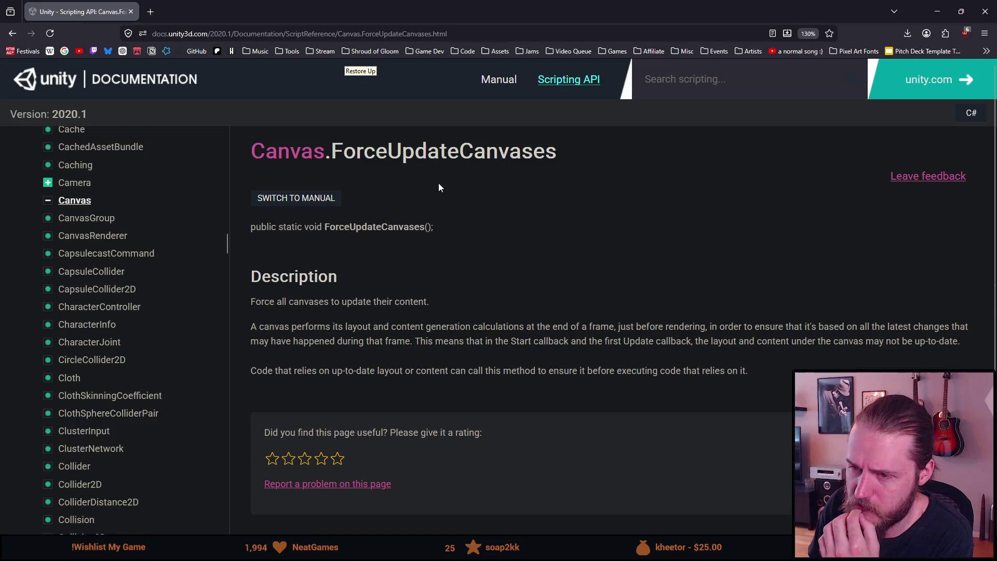
Highlight passages on canvas updates, layout calculations and Start, then close the browser
scroll(391, 272, "down", 1)
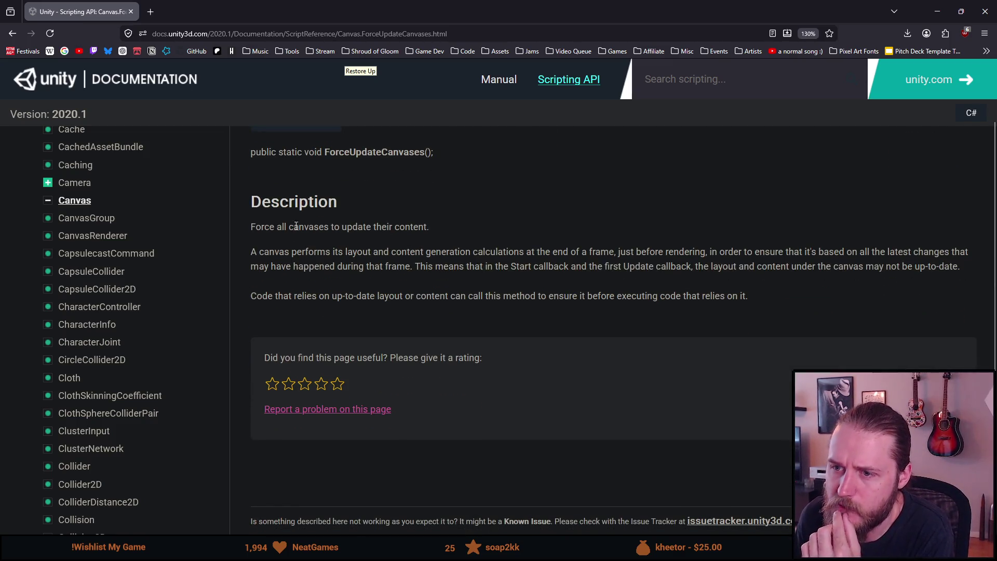
left_click_drag(364, 226, 420, 223)
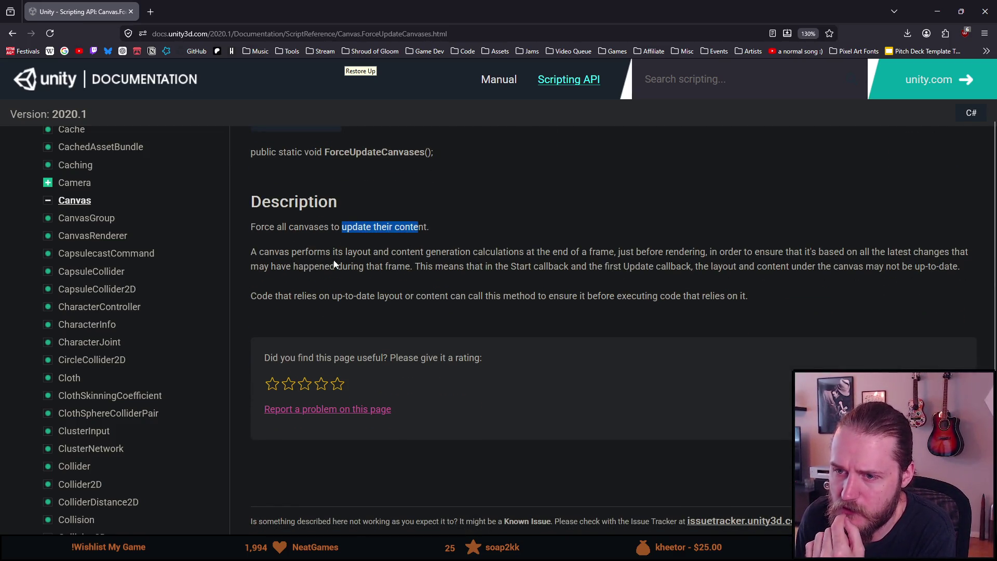
mouse_move(264, 246)
left_mouse_down()
mouse_move(331, 266)
mouse_move(371, 252)
mouse_move(467, 260)
mouse_move(888, 253)
left_mouse_up()
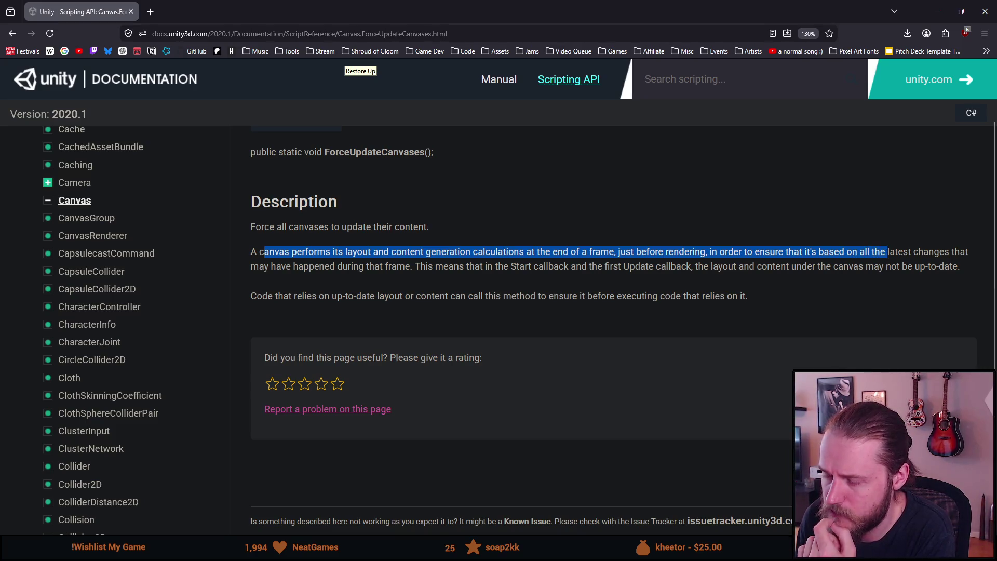
left_click_drag(336, 266, 405, 266)
left_click(437, 266)
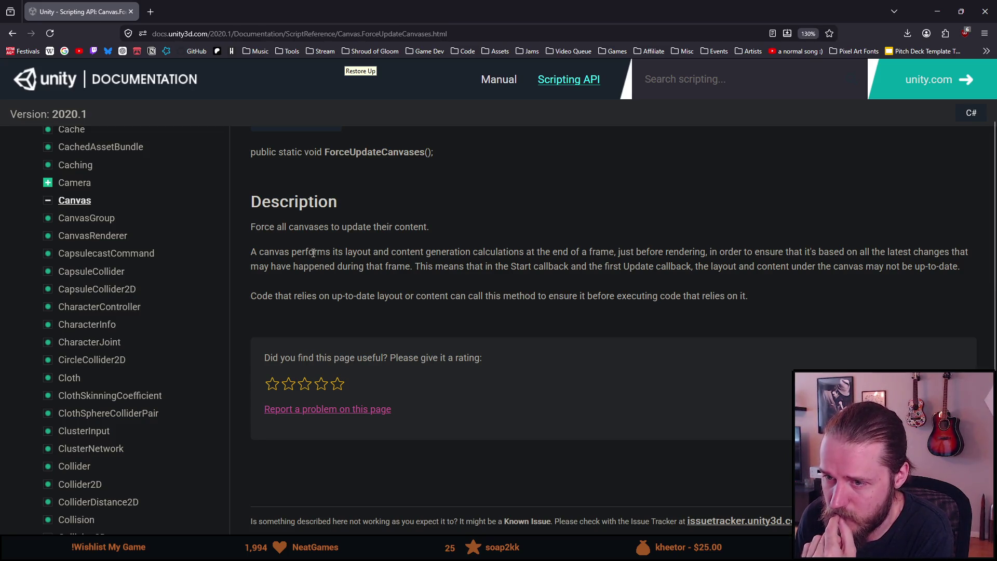
left_click_drag(435, 263, 918, 268)
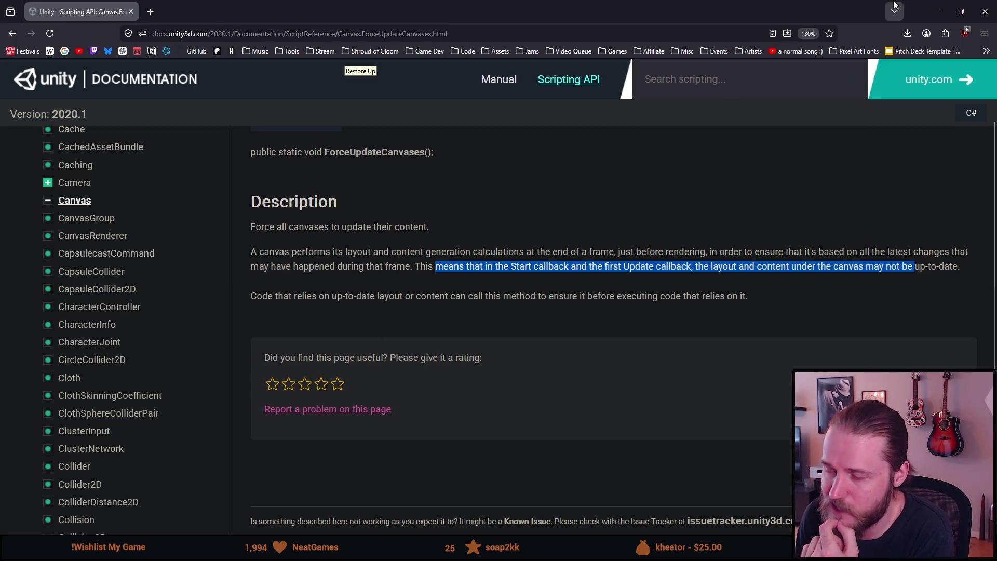
left_click(985, 11)
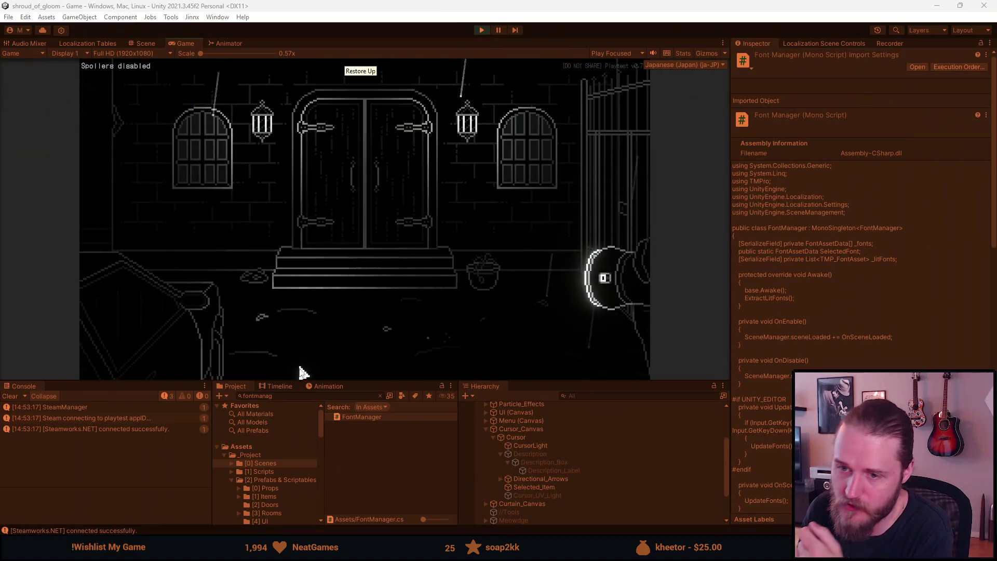
Enlarge the Game view and turn on Simple Font in the pause menu's Accessibility settings
left_click_drag(374, 382, 357, 460)
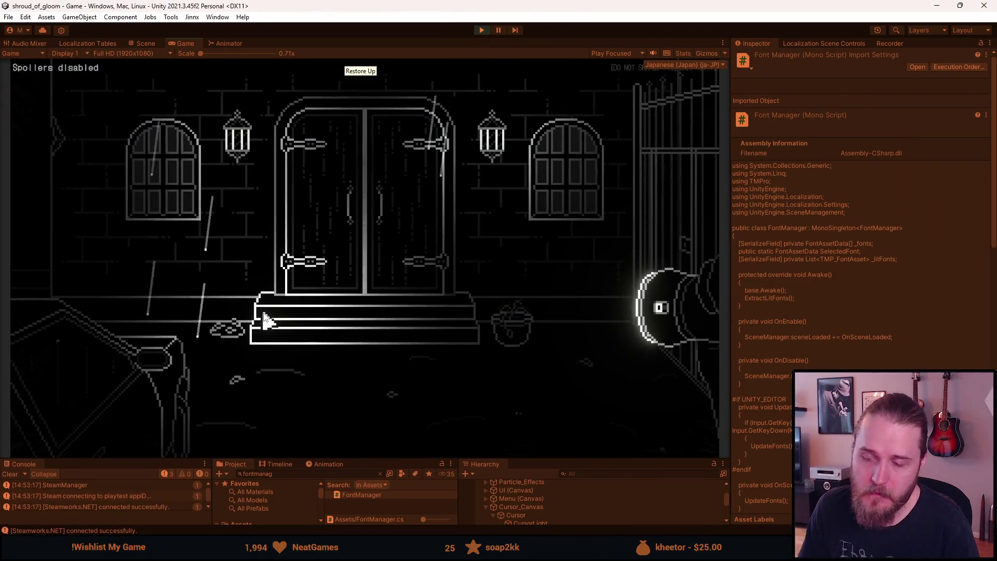
key("Escape")
key("Escape")
left_click(62, 405)
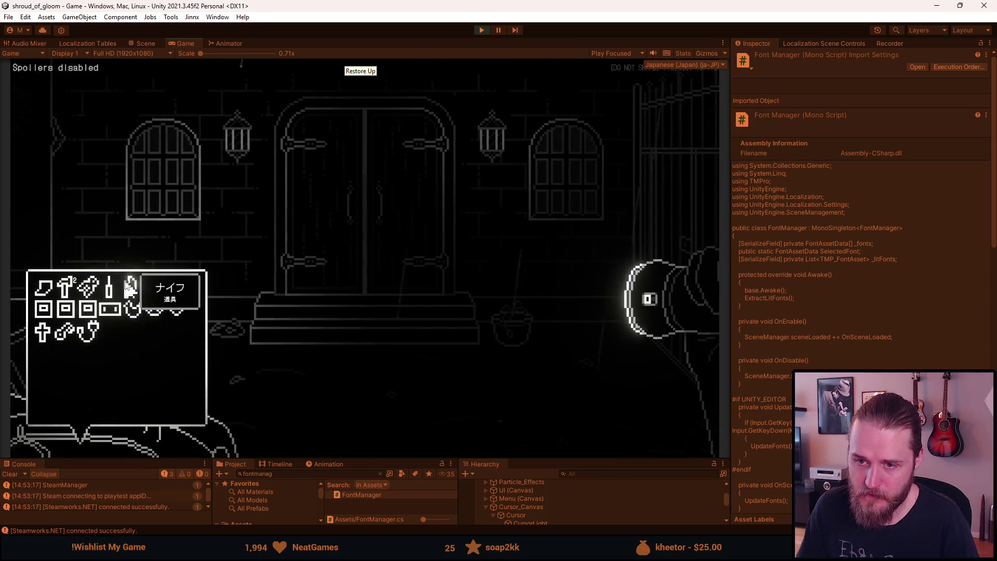
key("Escape")
left_click(356, 272)
left_click(360, 299)
left_click(419, 362)
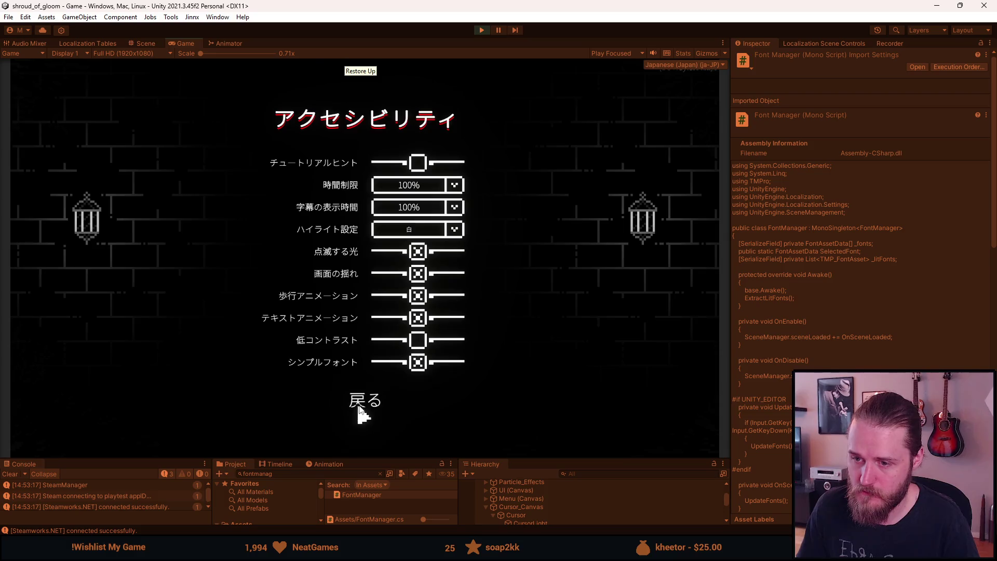
left_click(360, 408)
left_click(364, 358)
Resume the game, check the Japanese inventory item tooltips, then switch to the Scene view
left_click(367, 238)
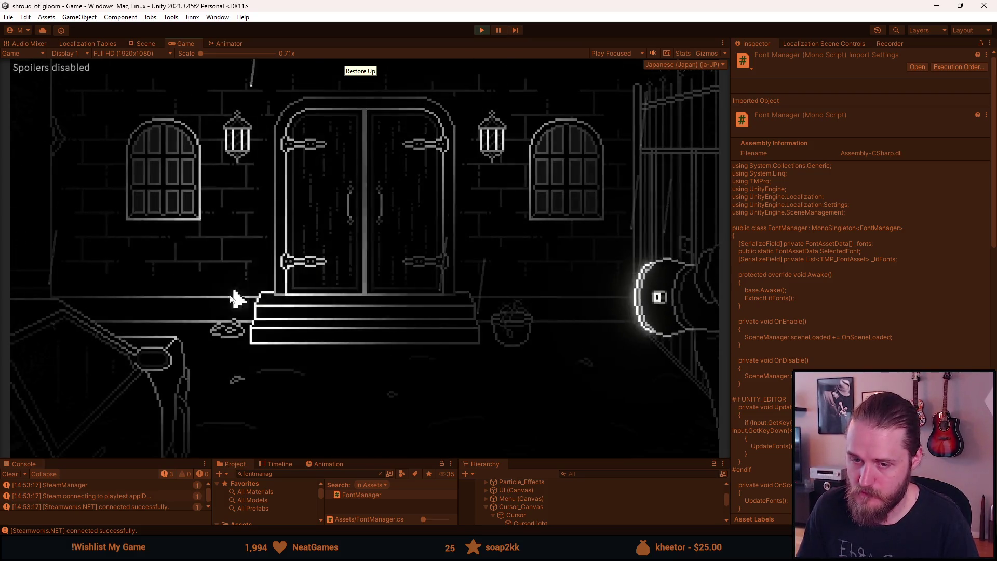
mouse_move(64, 284)
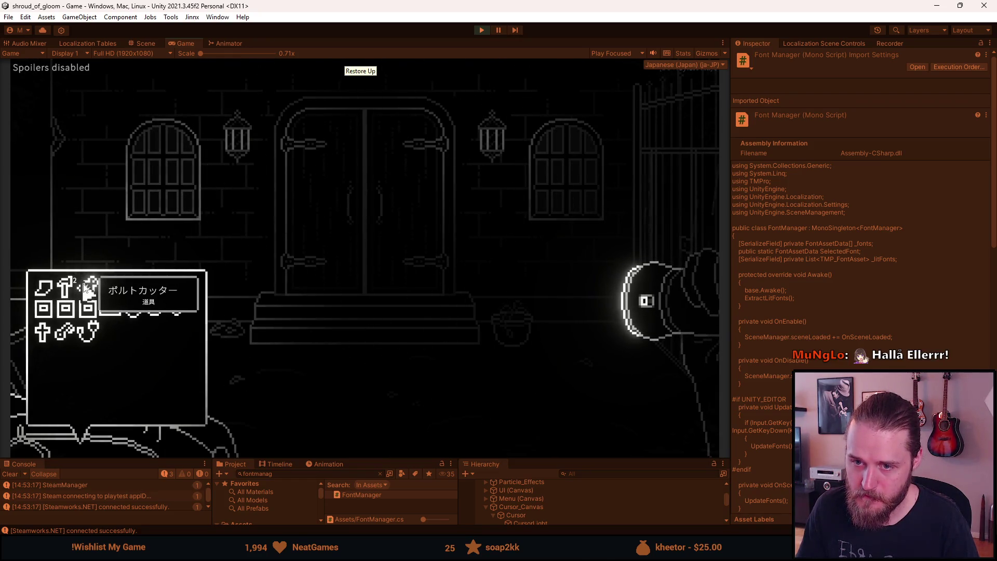
mouse_move(111, 288)
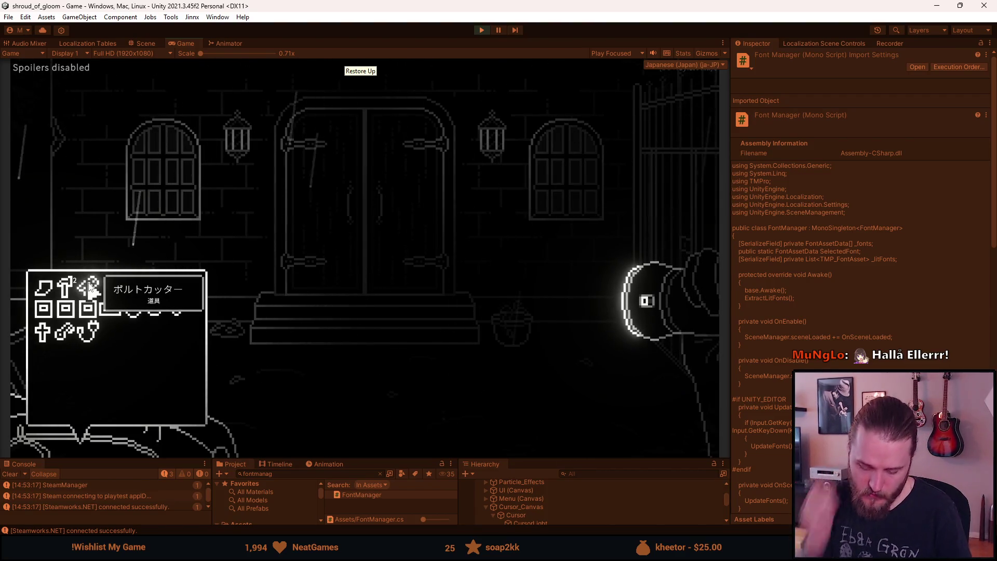
key("ctrl+1")
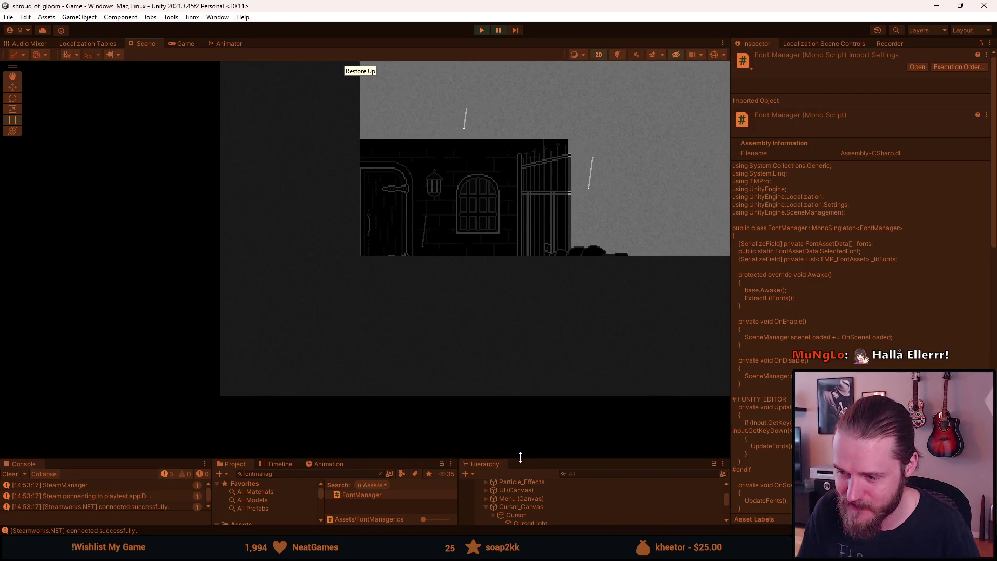
Disable Curtain_Canvas in the Inspector and clear the Console
left_click_drag(521, 457, 520, 385)
scroll(550, 501, "down", 3)
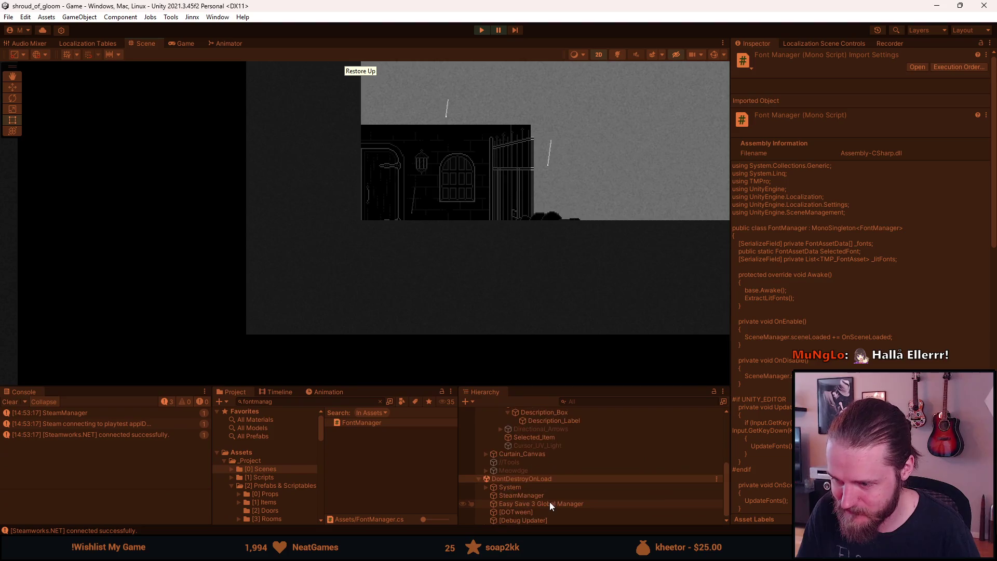
left_click(531, 454)
left_click(758, 57)
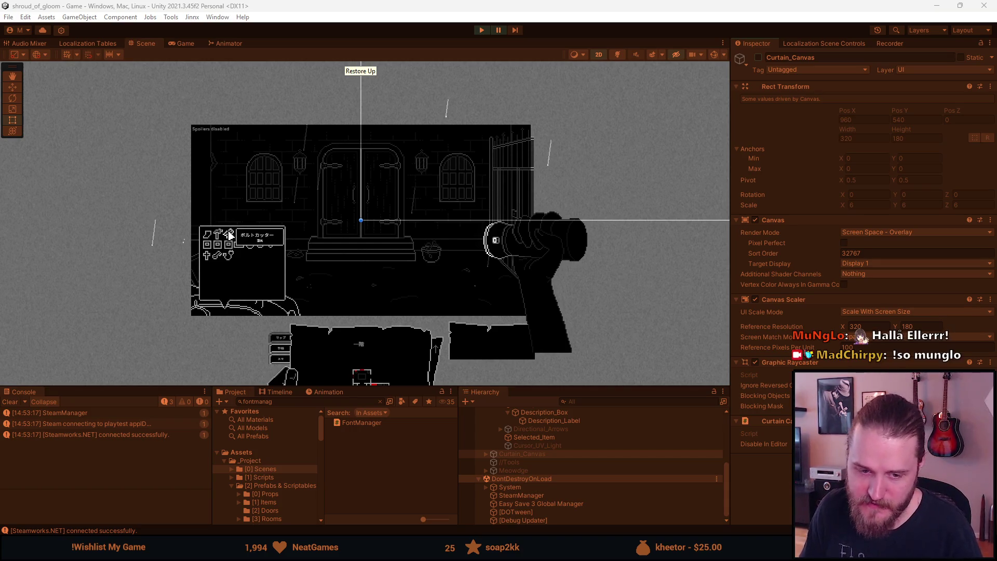
left_click(10, 402)
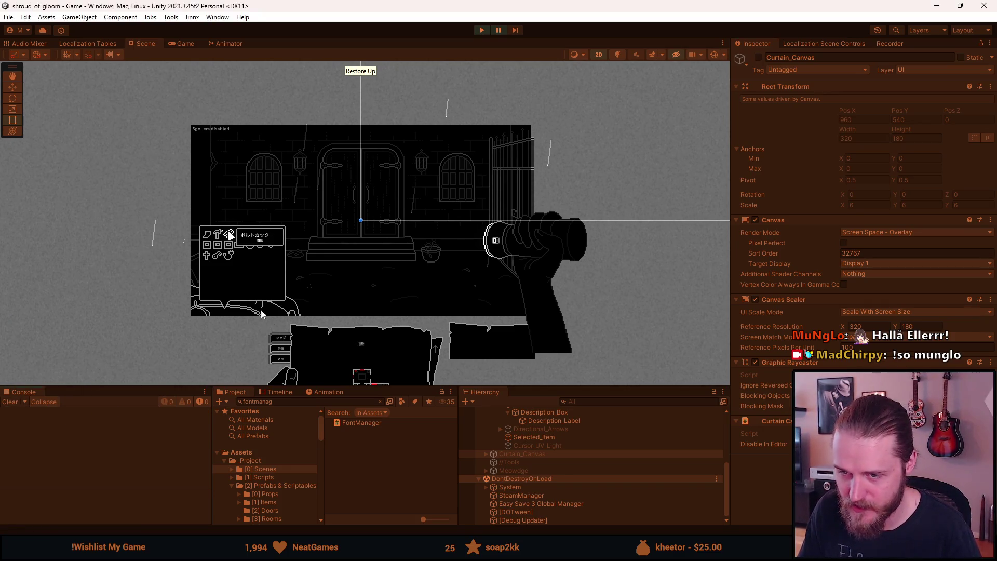
Select Description_Label and widen its tooltip text box
scroll(211, 282, "up", 3)
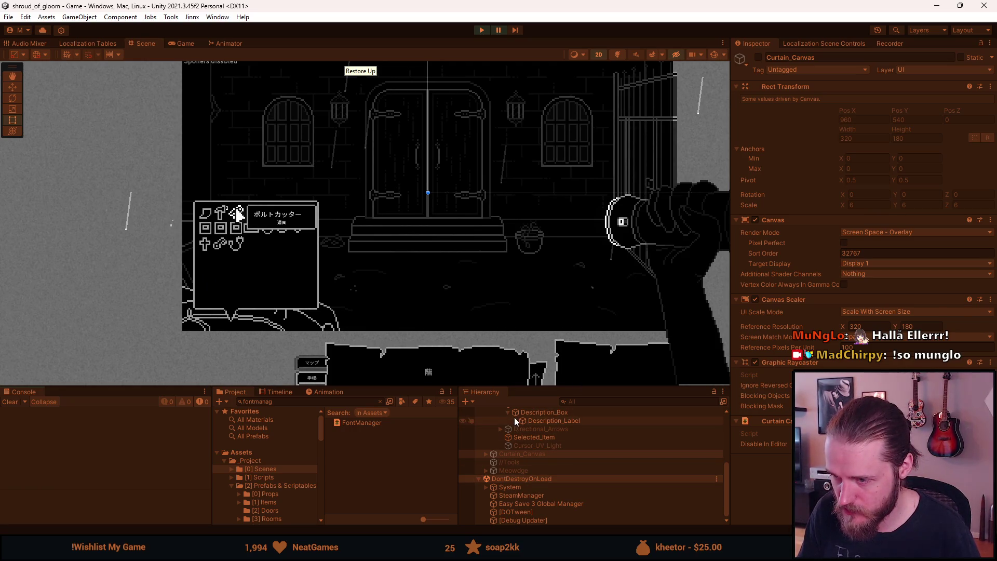
scroll(518, 420, "up", 3)
left_click(540, 452)
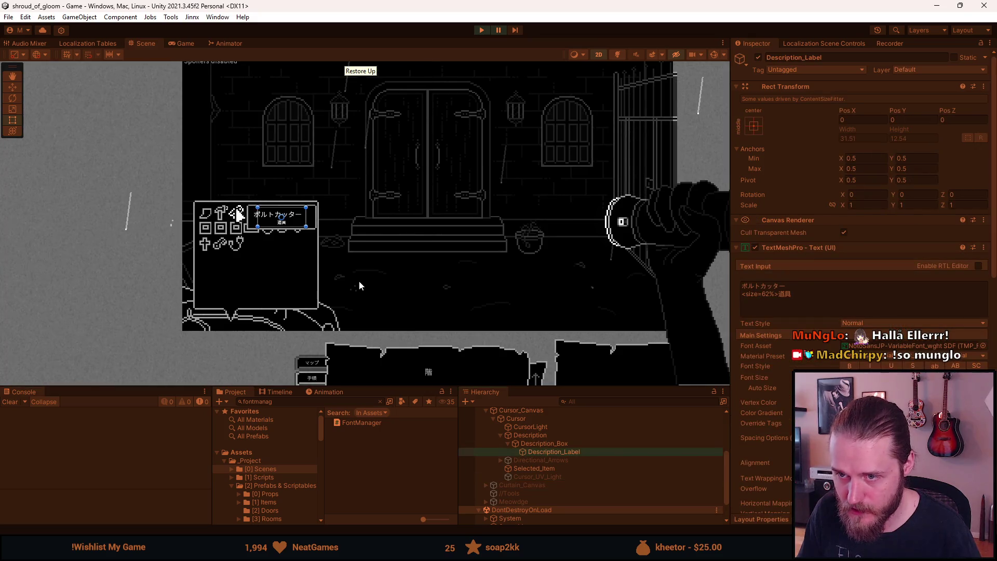
scroll(280, 218, "up", 6)
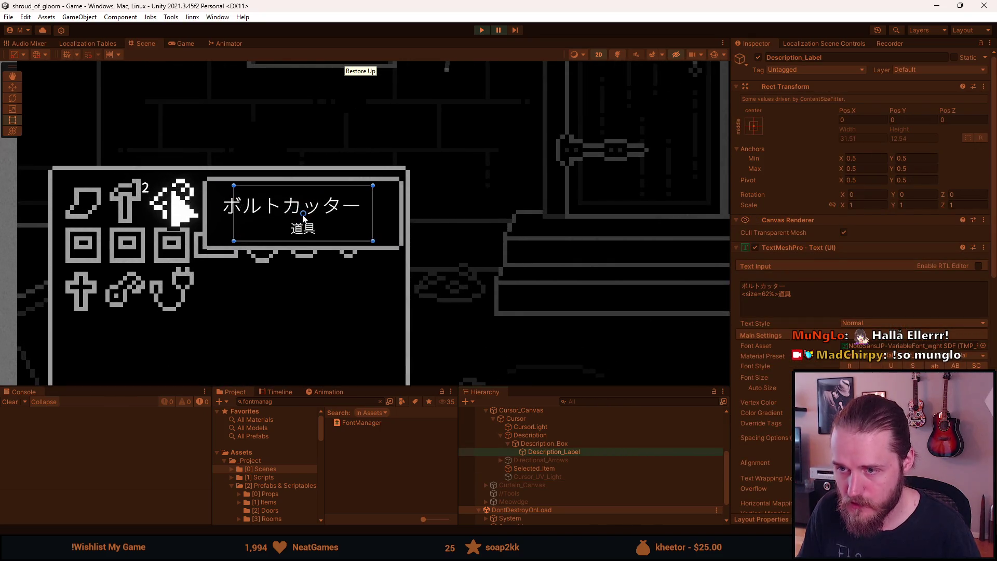
scroll(777, 364, "down", 5)
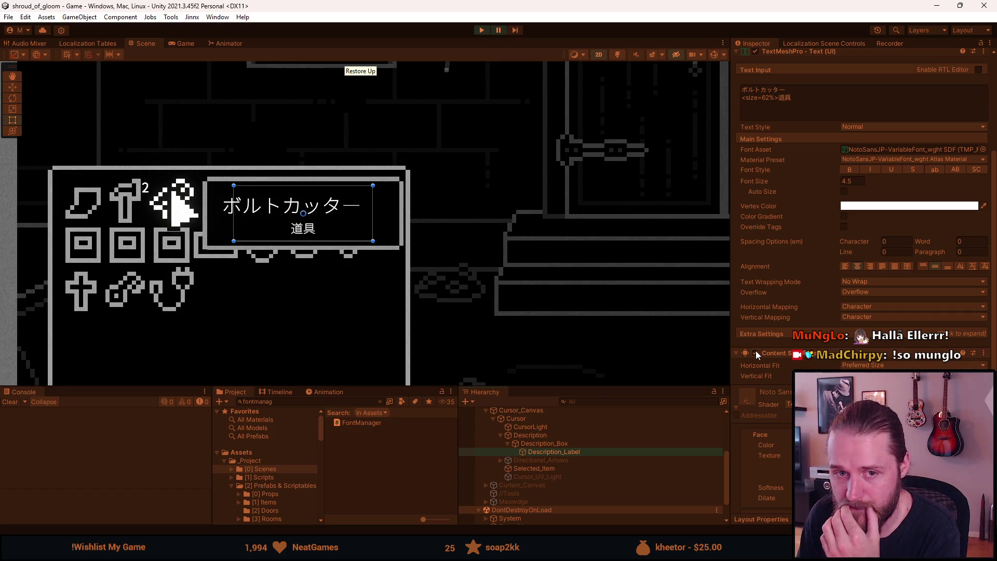
left_click_drag(372, 229, 525, 242)
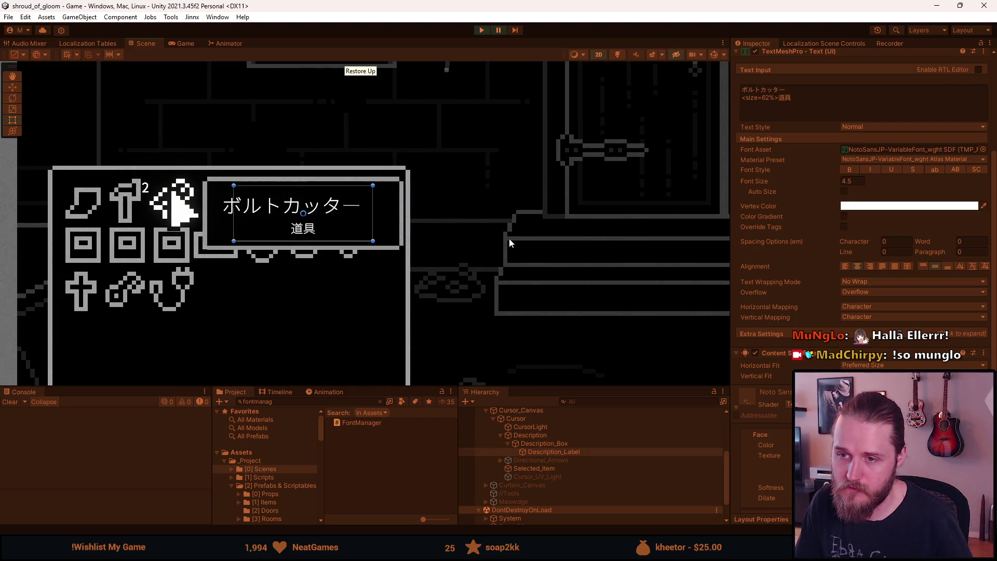
left_click(538, 437)
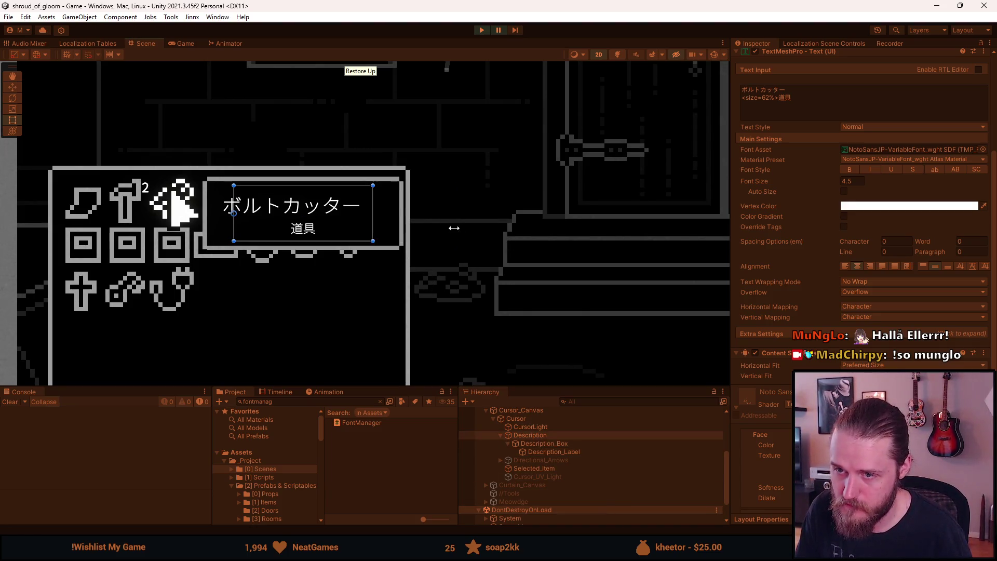
key("Down")
key("Down")
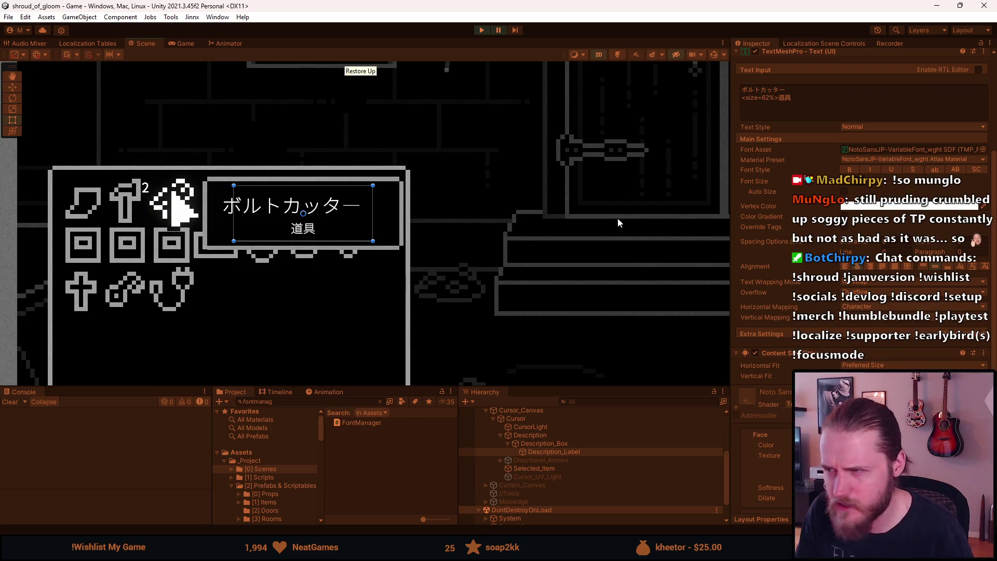
Test-edit Description_Label's Text Input, then undo back to the original size tag and category
left_click(798, 86)
left_click(797, 90)
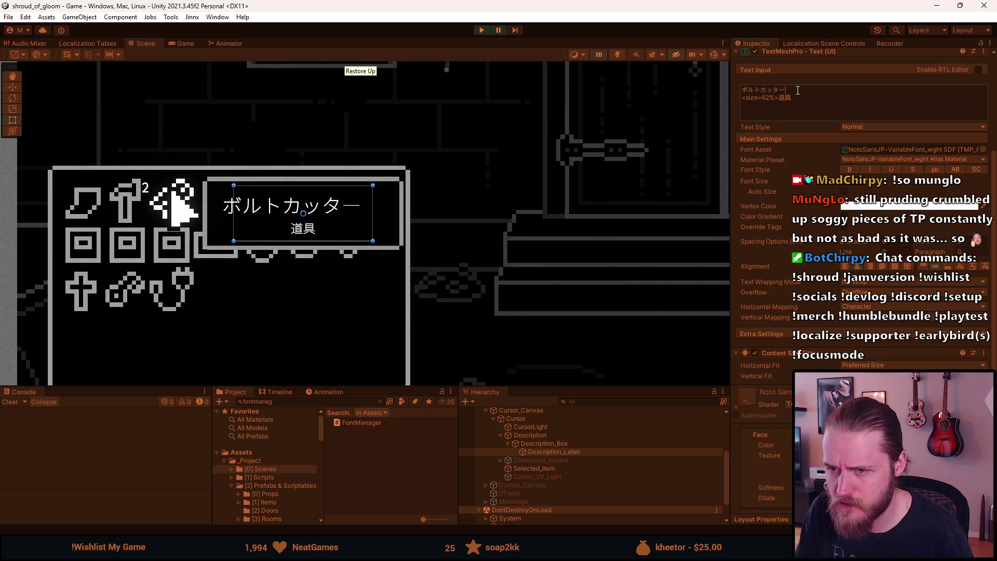
type("sdfs")
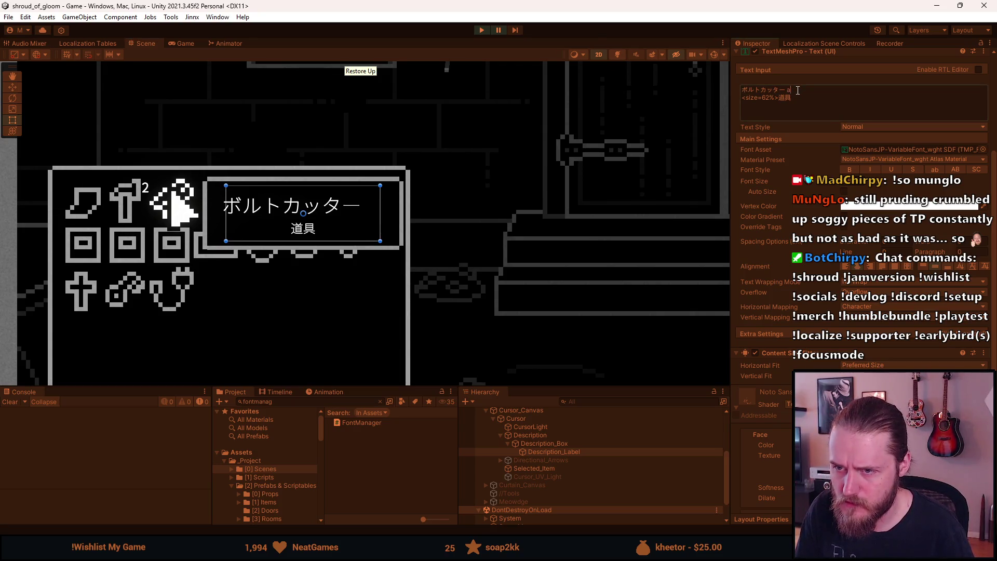
key("BackSpace")
key("BackSpace")
key("BackSpace")
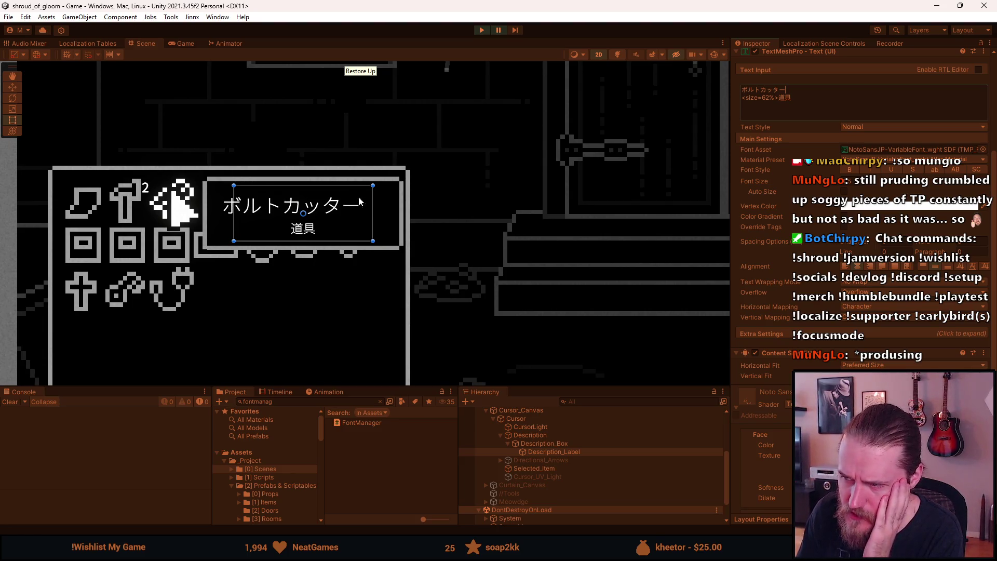
scroll(798, 299, "down", 5)
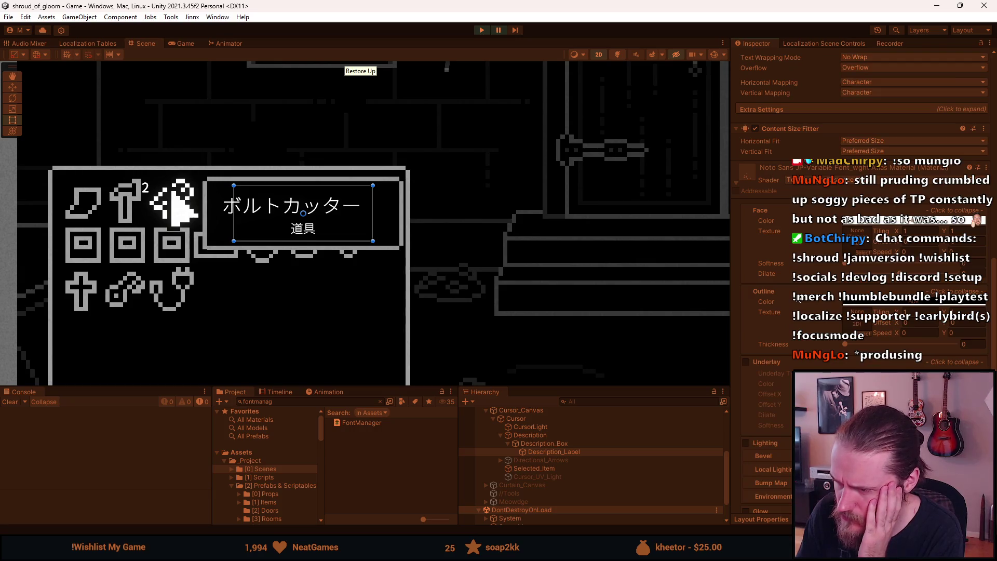
scroll(798, 300, "up", 5)
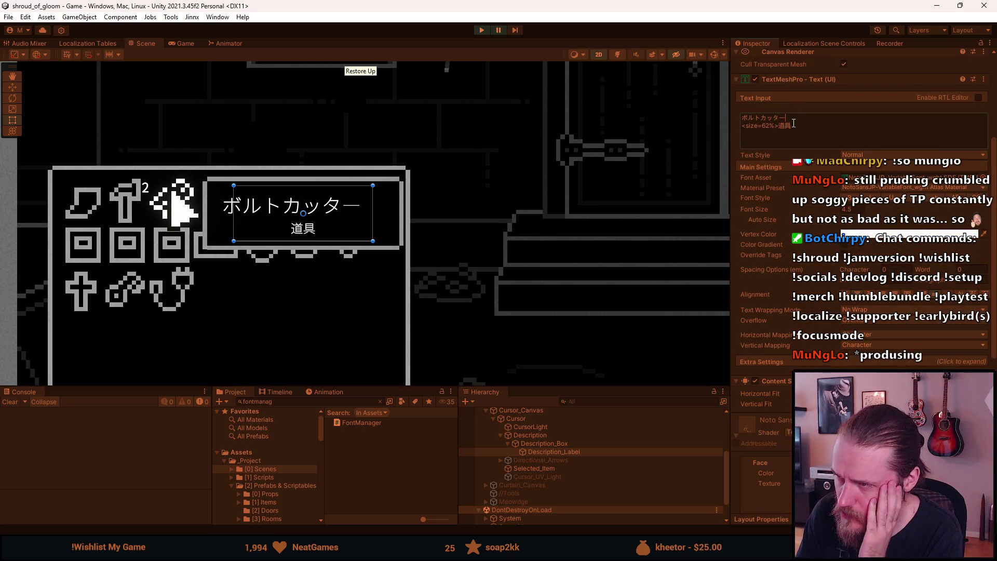
key("BackSpace")
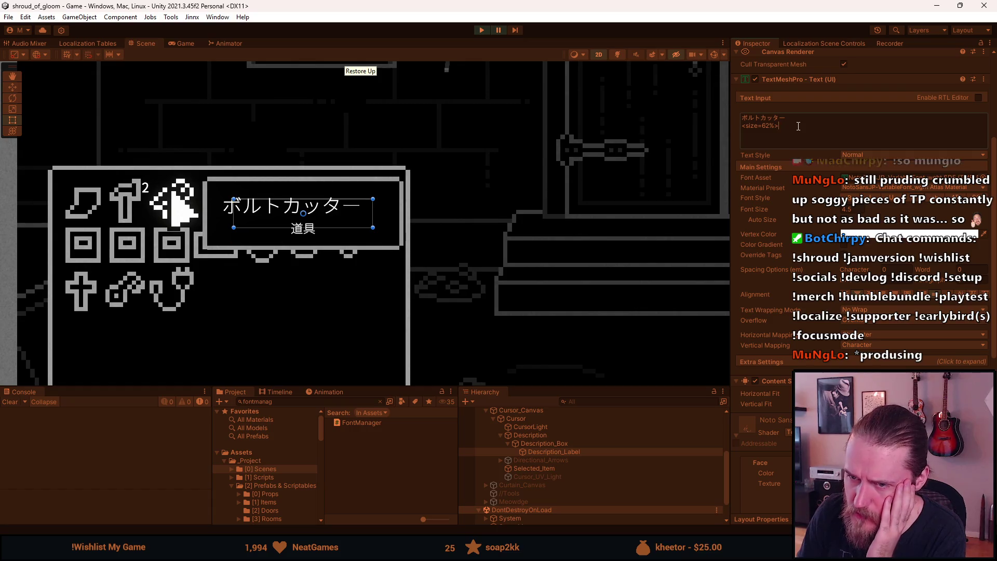
key("BackSpace")
key("BackSpace")
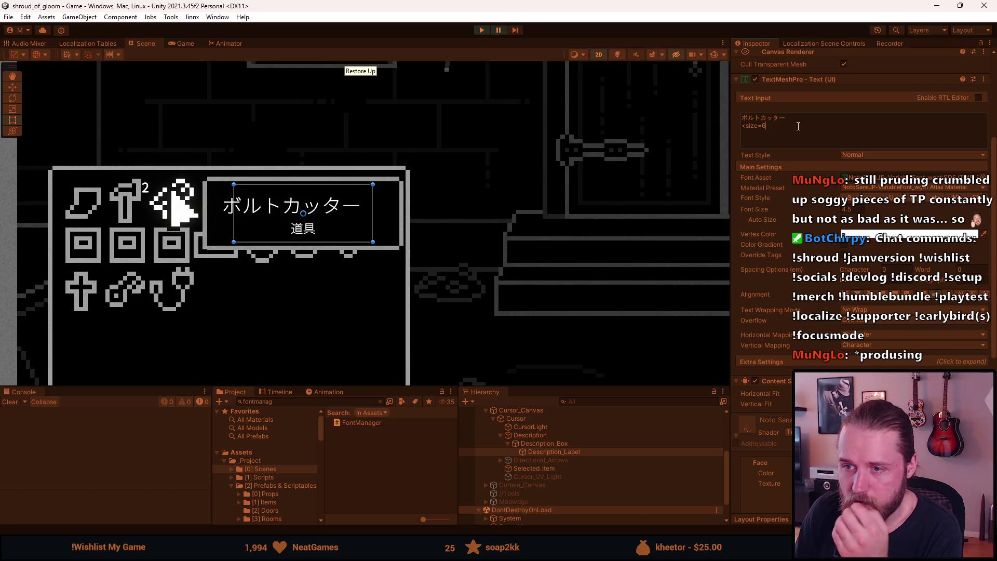
key("ctrl+z")
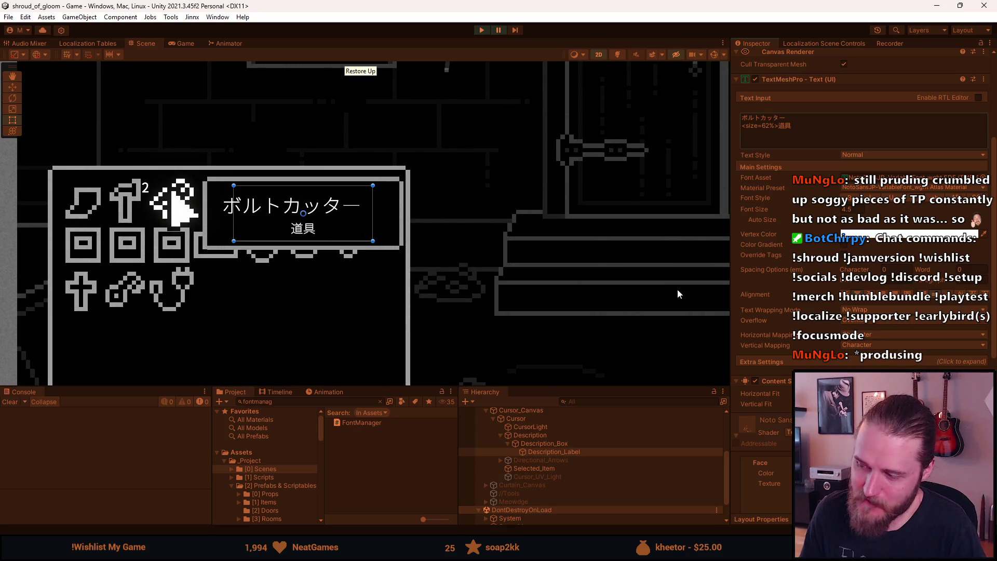
left_click(861, 312)
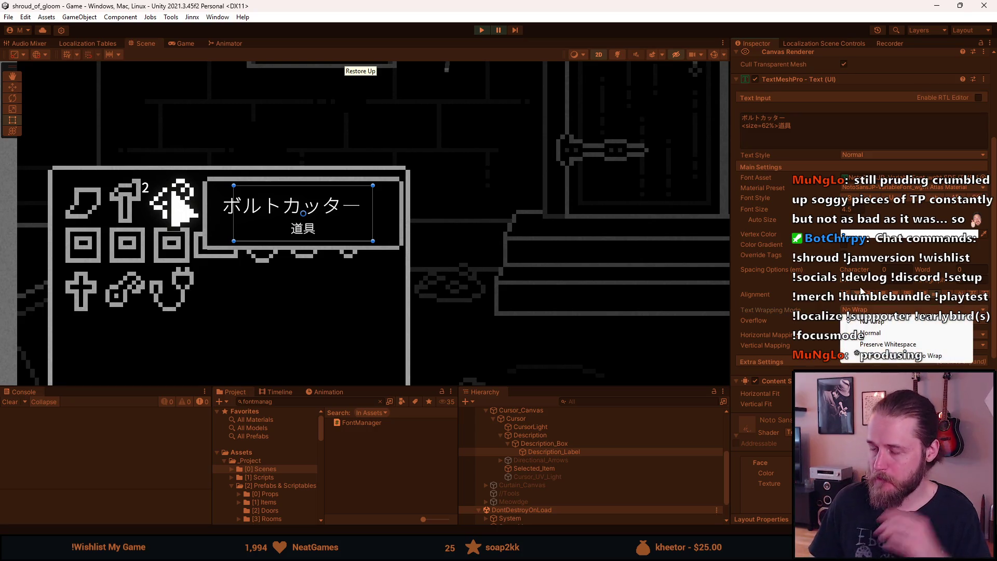
left_click(856, 312)
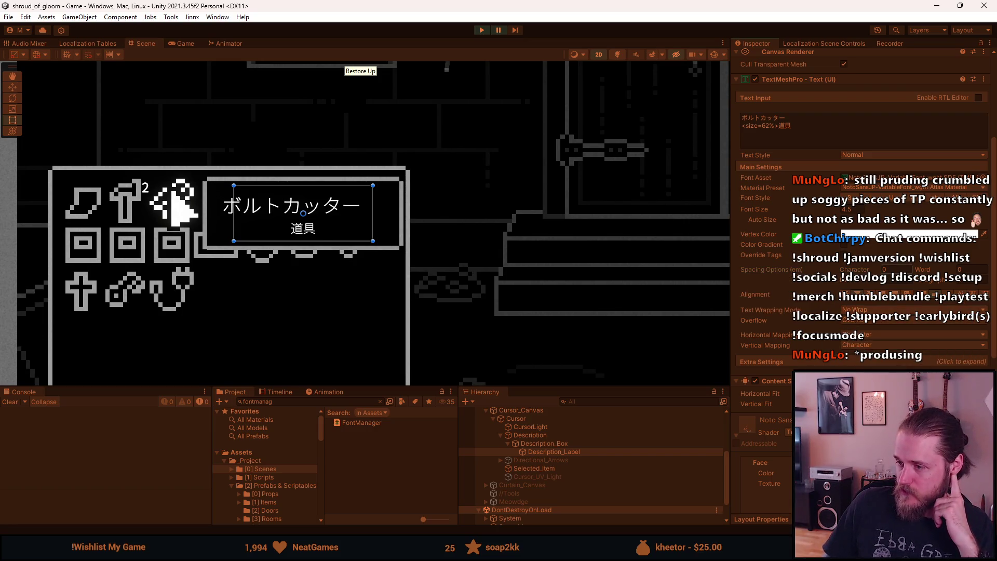
left_click(861, 320)
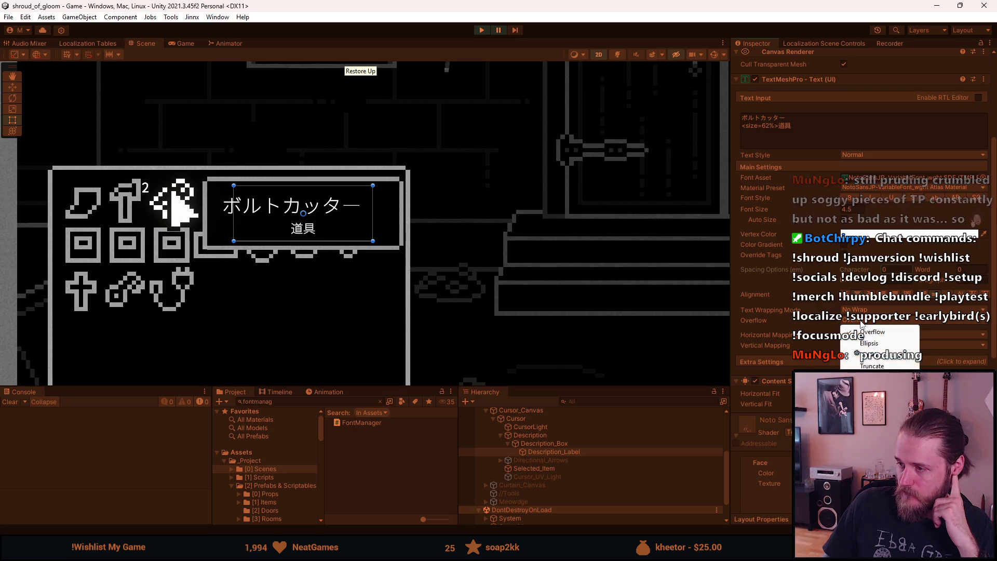
left_click(806, 310)
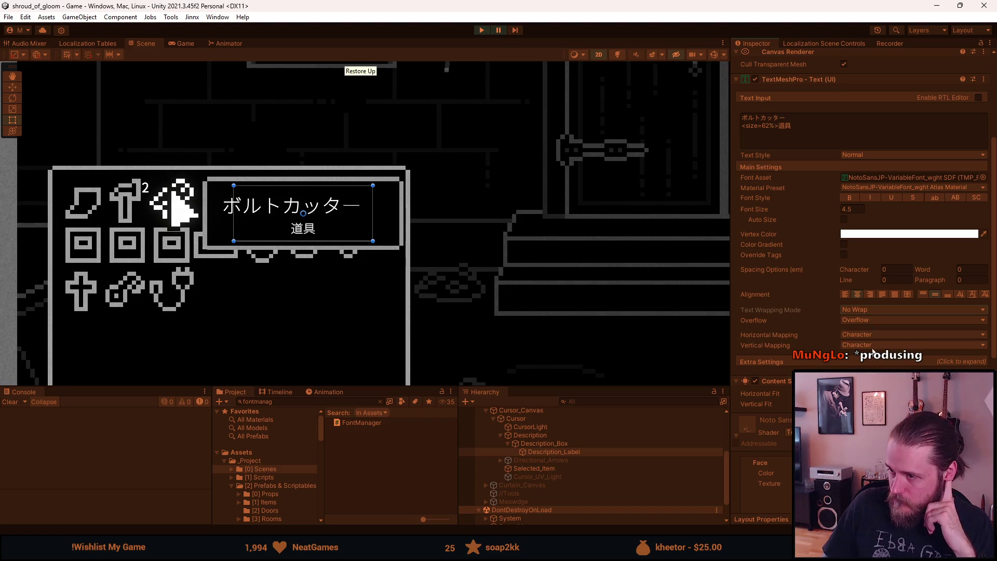
left_click(865, 336)
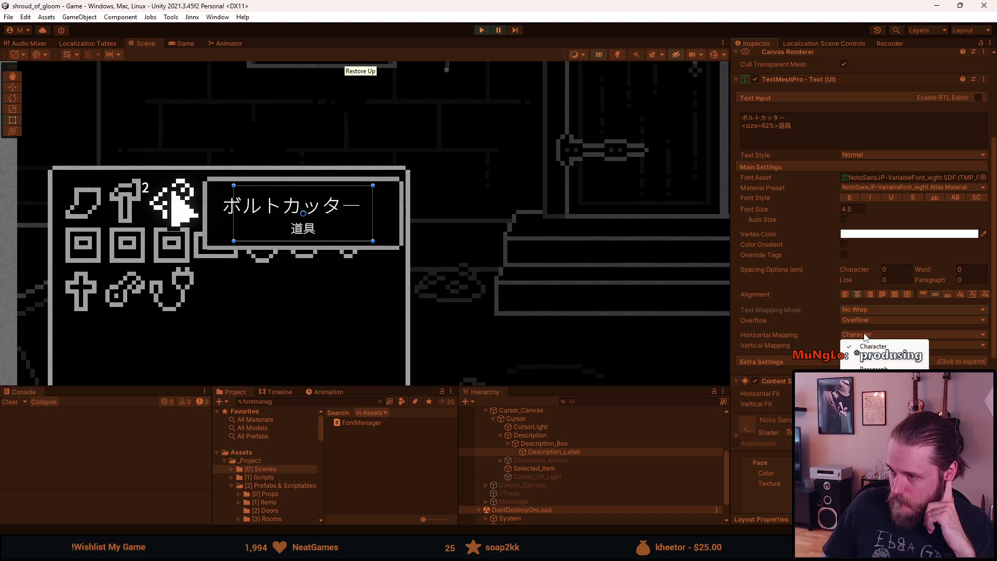
left_click(793, 319)
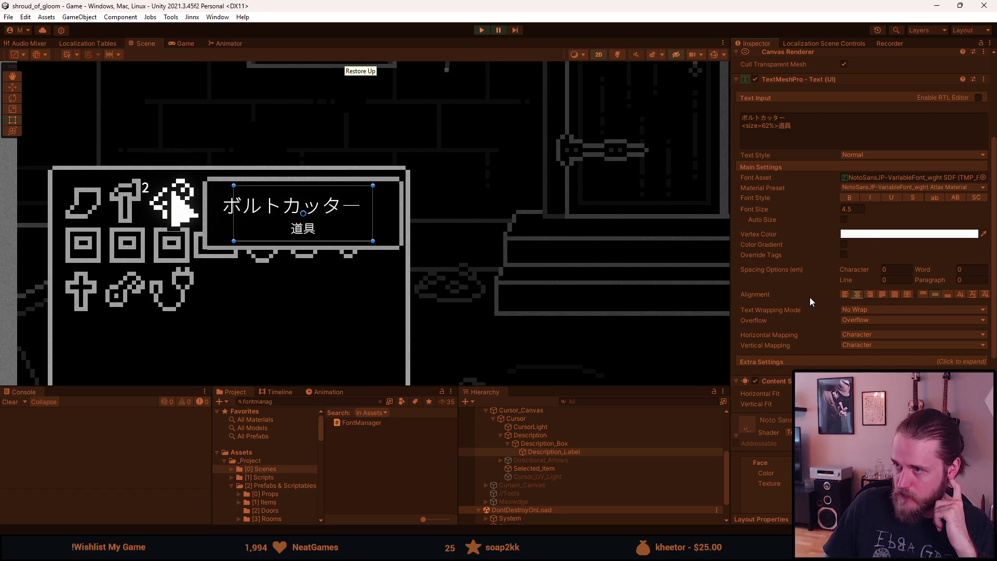
scroll(825, 296, "up", 3)
scroll(845, 287, "down", 3)
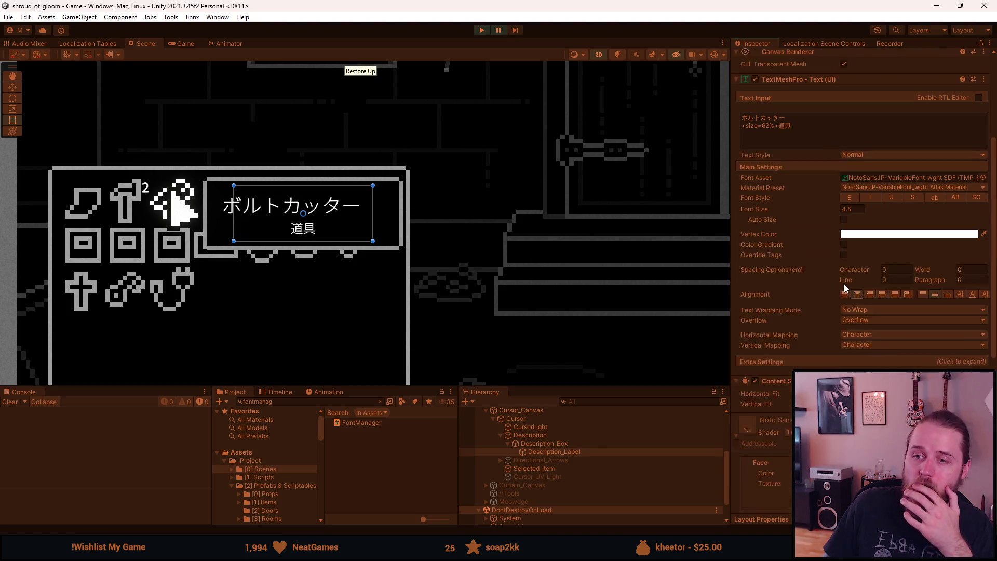
scroll(843, 284, "down", 1)
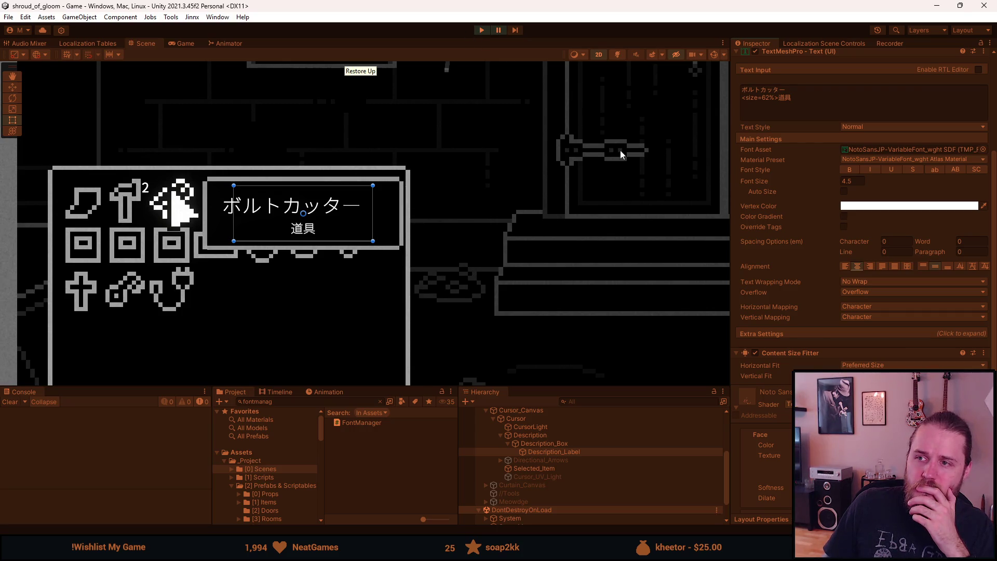
Start play mode and check the bolt cutter's Japanese tooltip in the inventory
scroll(756, 354, "down", 1)
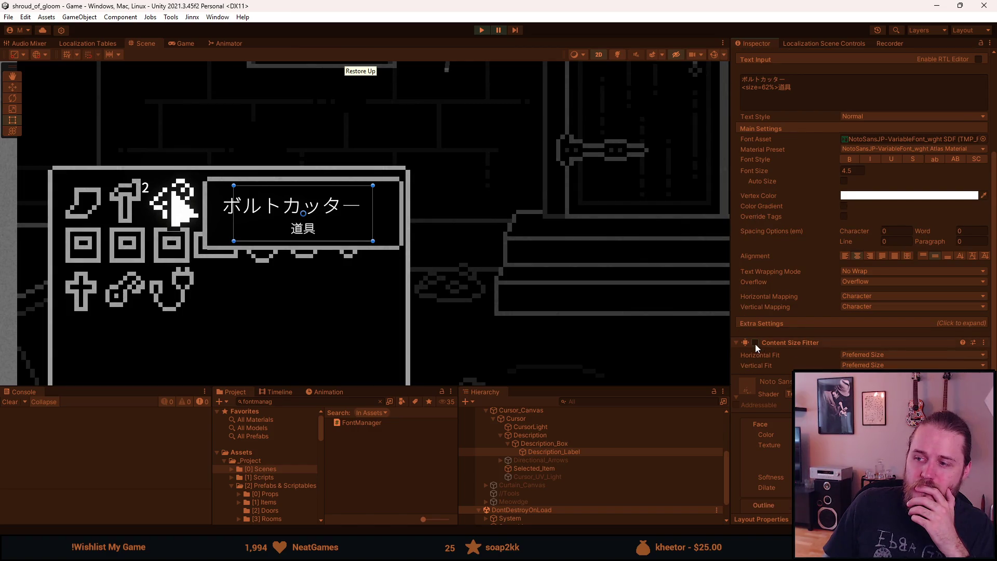
left_click(495, 30)
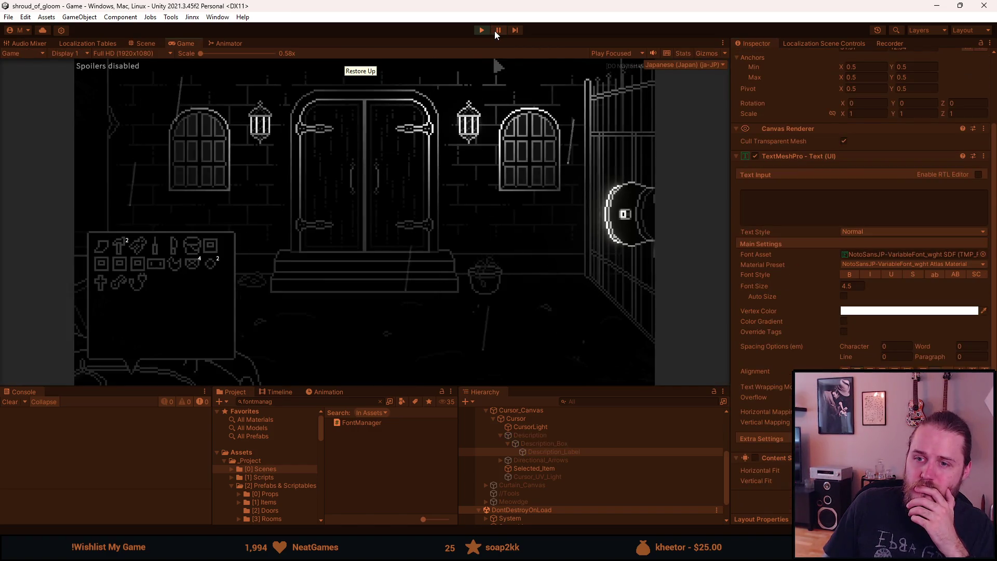
left_click(494, 30)
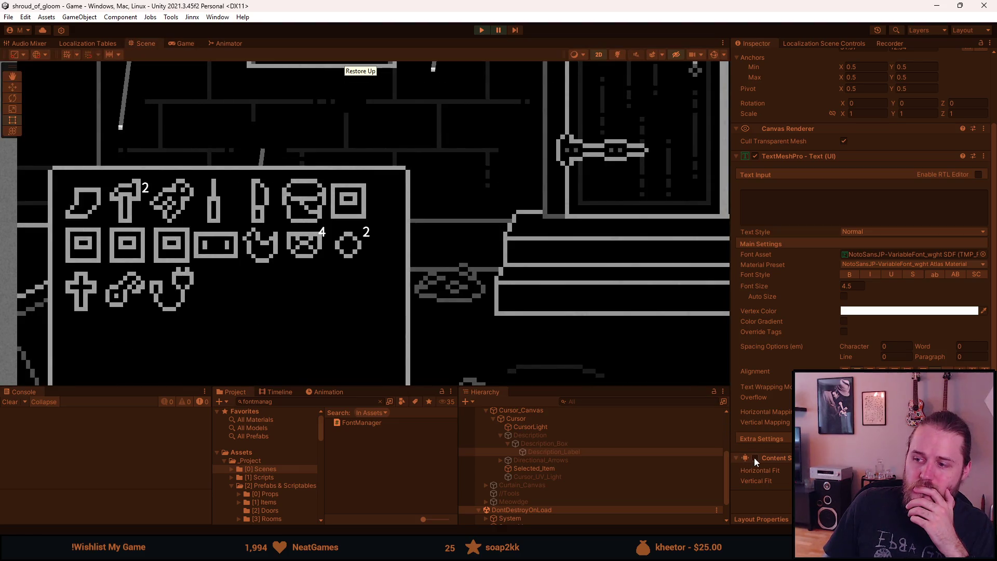
left_click(481, 29)
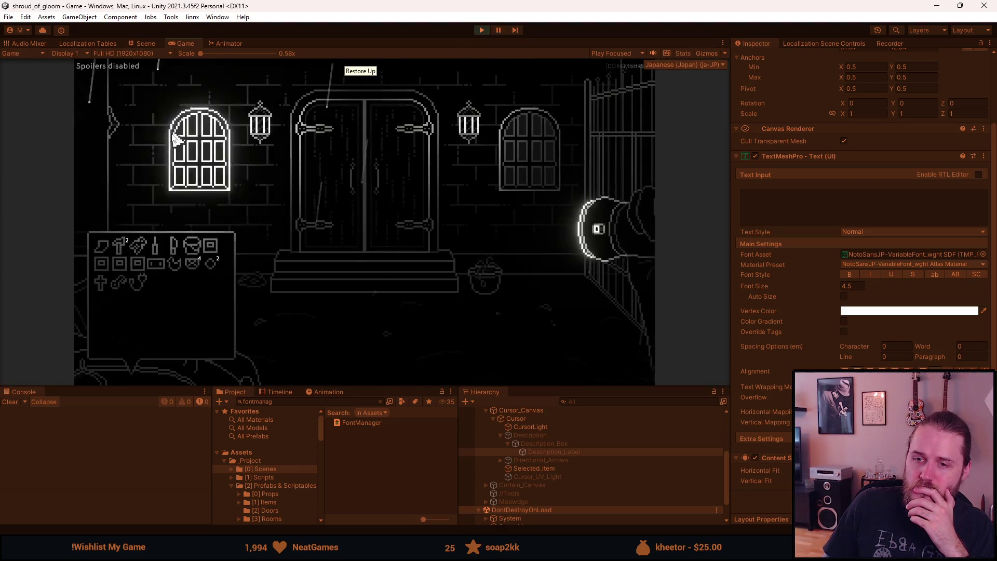
mouse_move(139, 244)
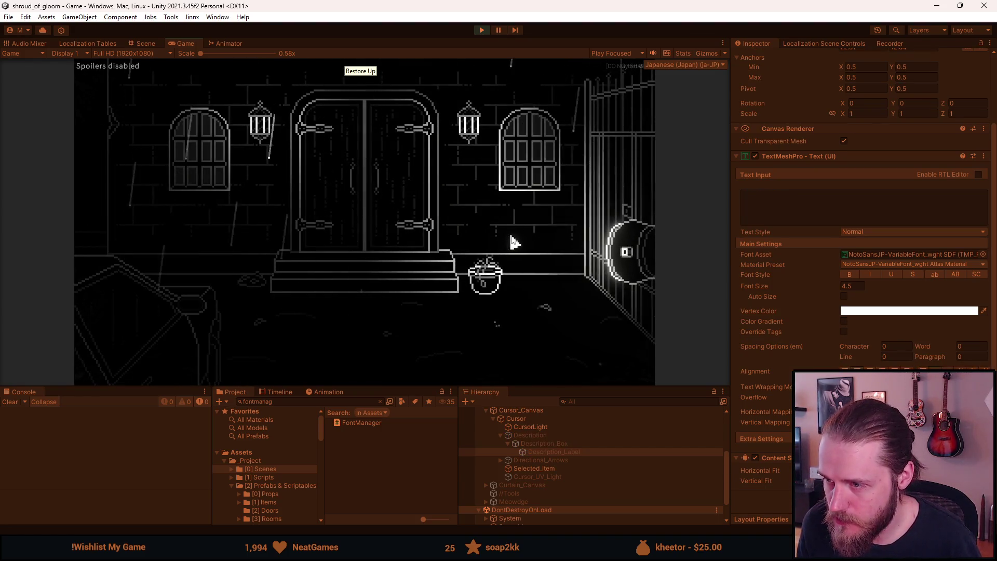
Pause to view the Japanese menu, deactivate the Description object, resume, then stop play mode
key("Escape")
left_click(528, 433)
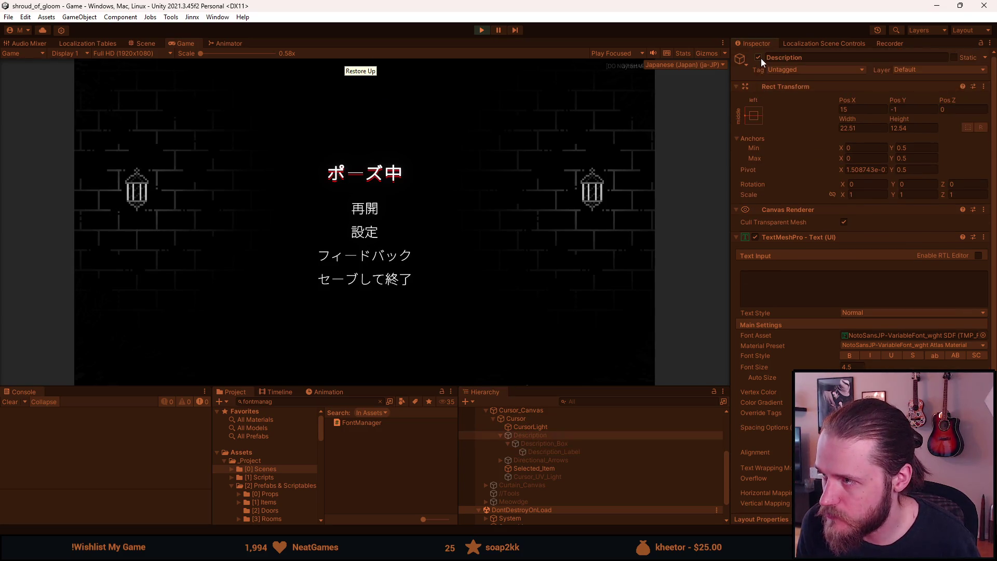
scroll(762, 58, "up", 3)
left_click(363, 209)
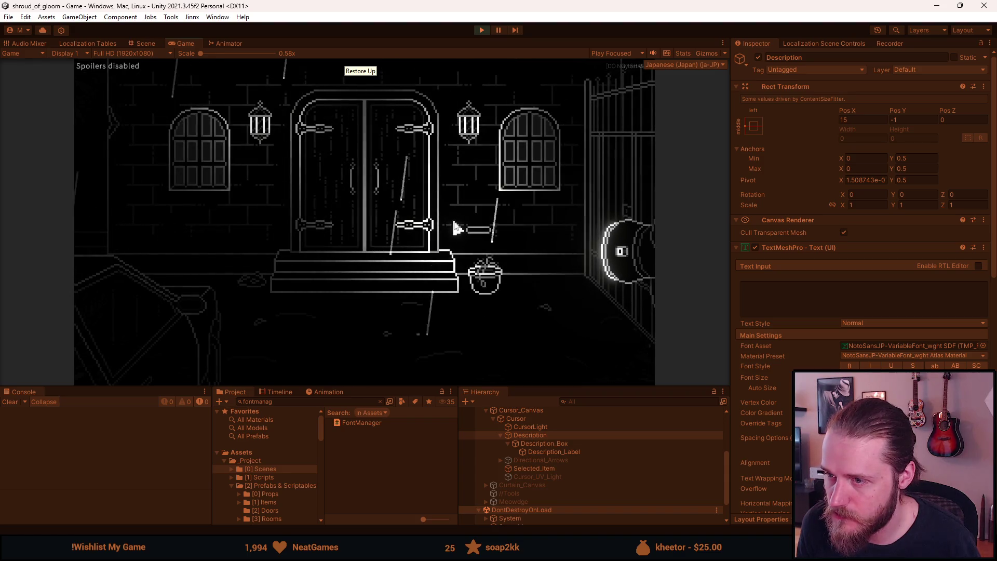
key("Escape")
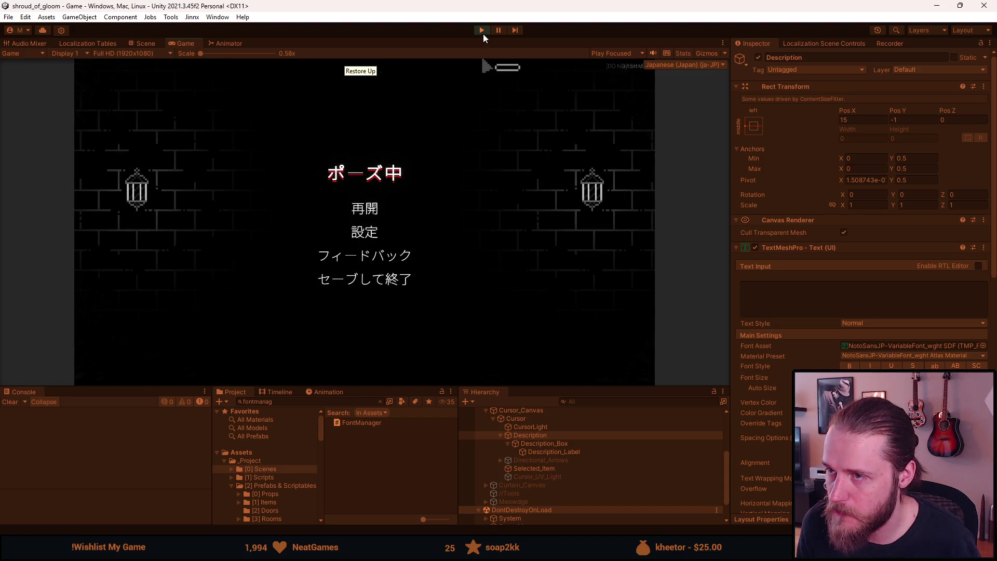
left_click(758, 57)
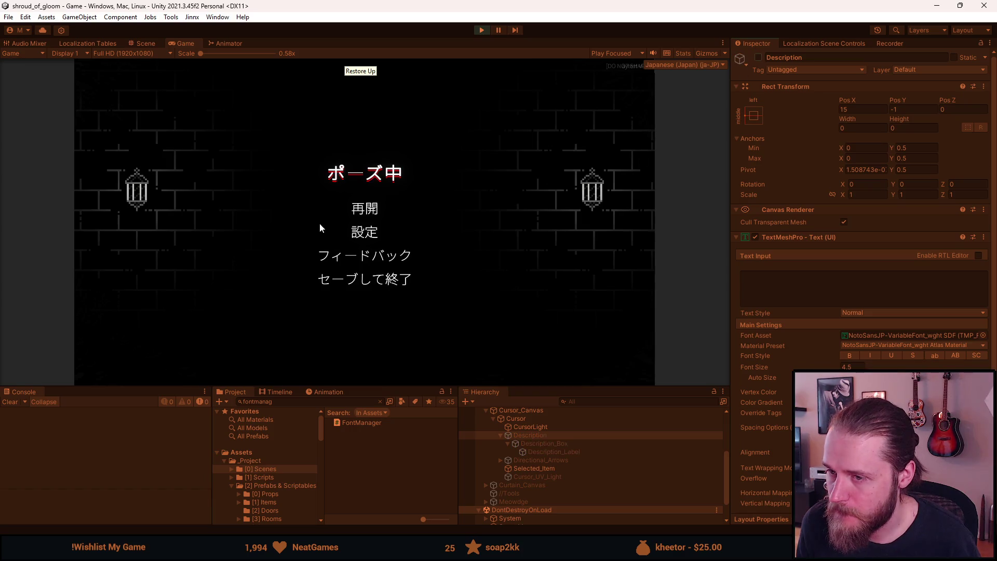
scroll(768, 340, "down", 3)
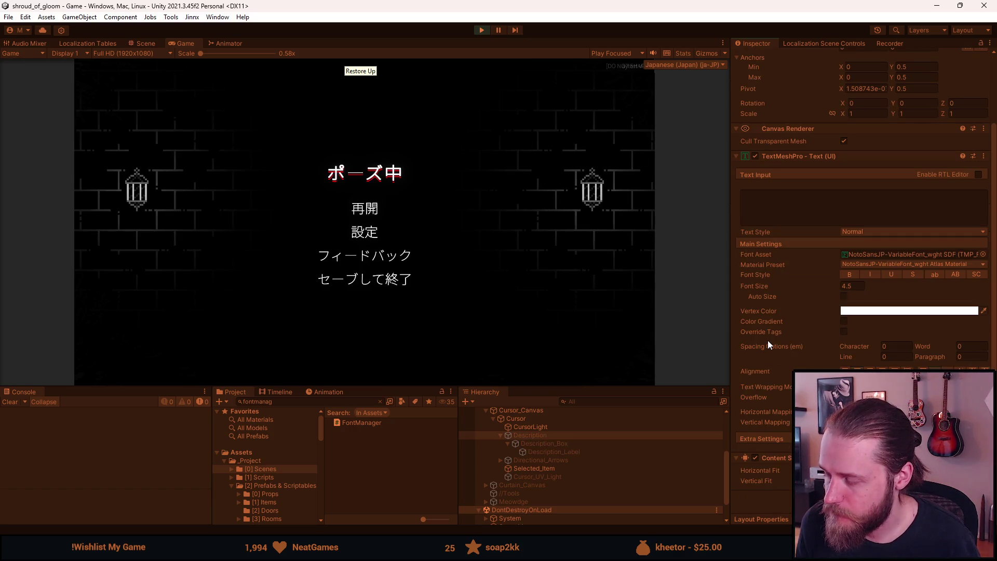
left_click(366, 209)
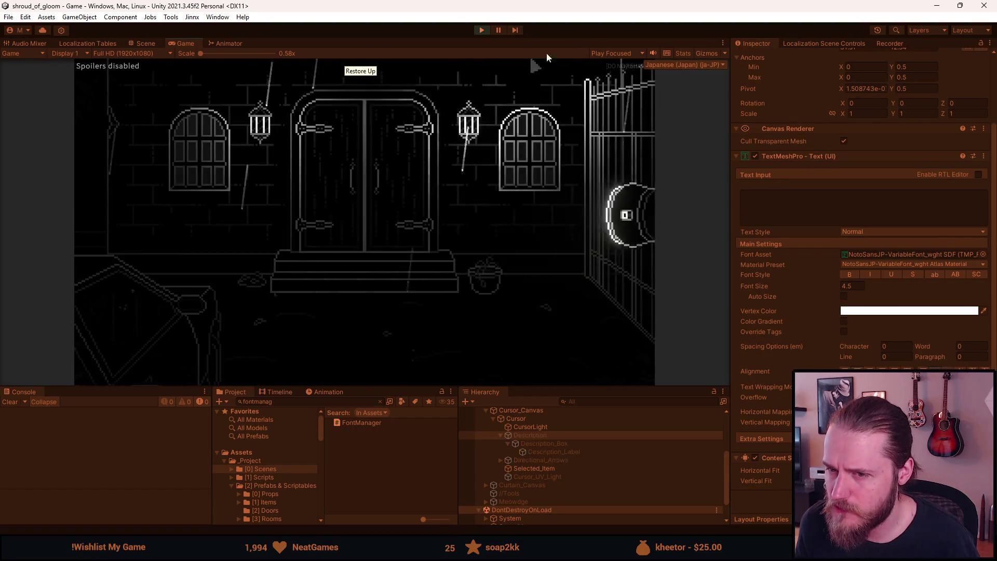
left_click(485, 31)
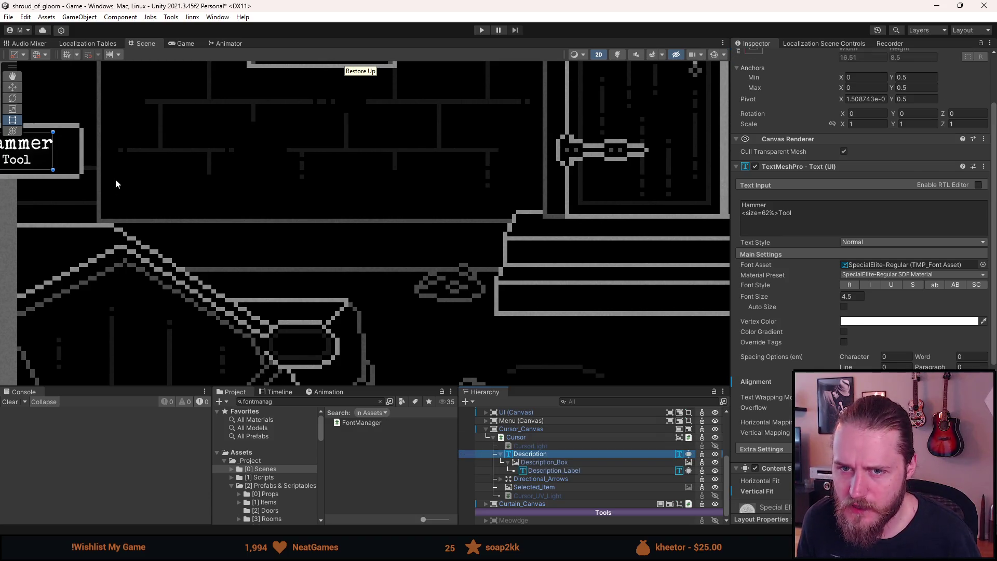
Zoom the Scene view onto the English Hammer Tool tooltip
scroll(114, 183, "down", 3)
scroll(30, 165, "up", 5)
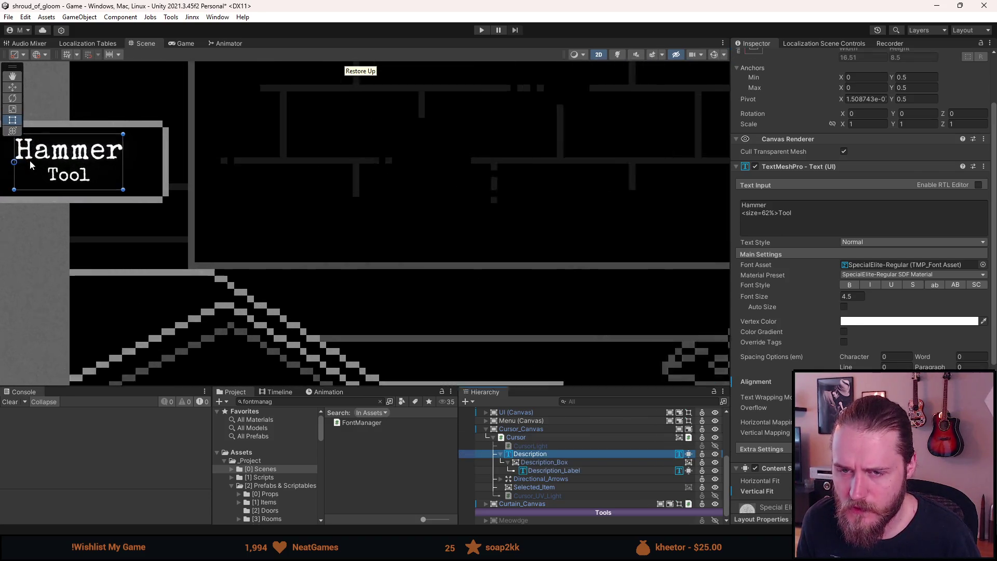
scroll(218, 244, "down", 2)
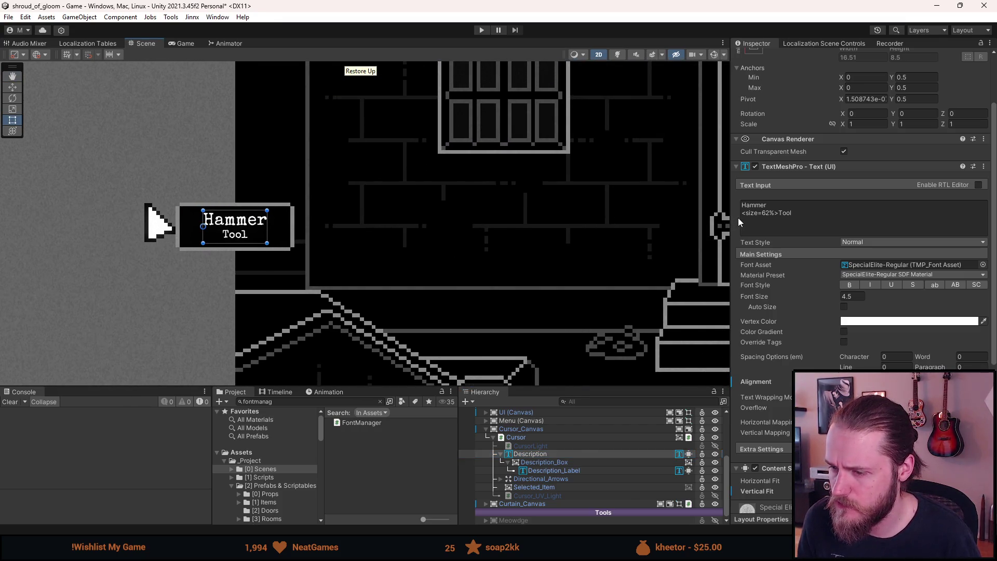
scroll(740, 217, "up", 3)
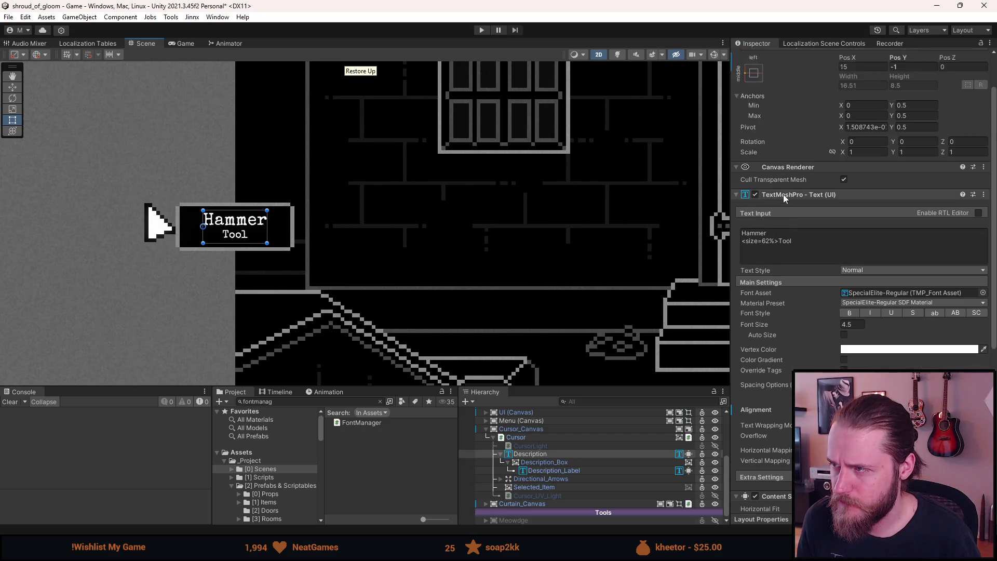
Preview the scene with Active Locale Japanese, then reset it to None
left_click(849, 43)
left_click(842, 52)
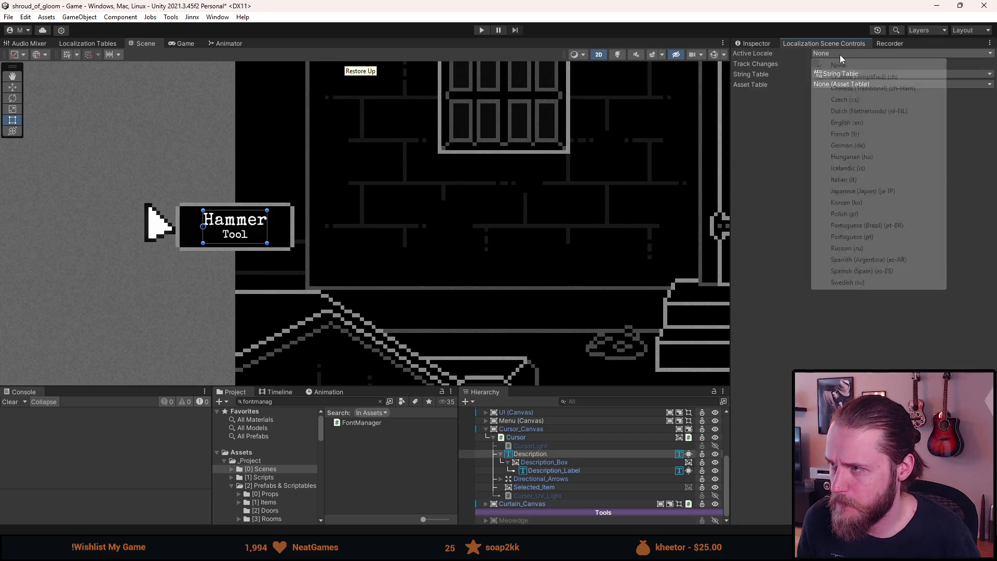
left_click(854, 191)
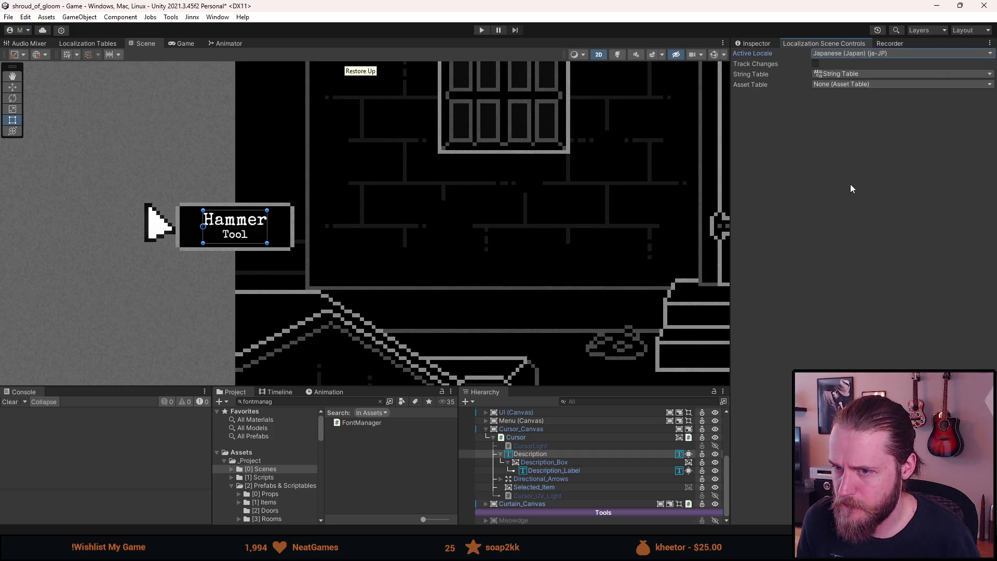
left_click(825, 54)
left_click(830, 66)
left_click(753, 44)
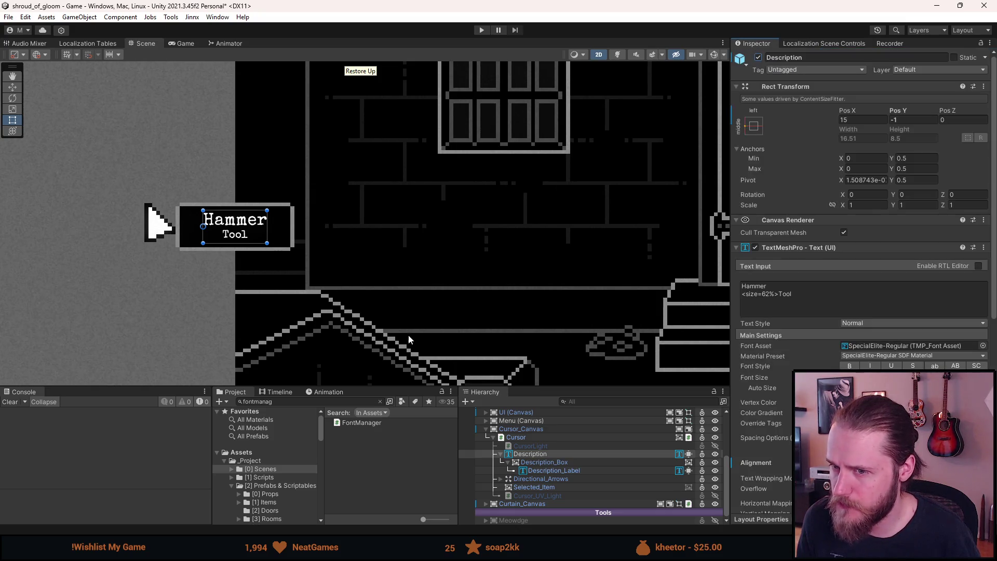
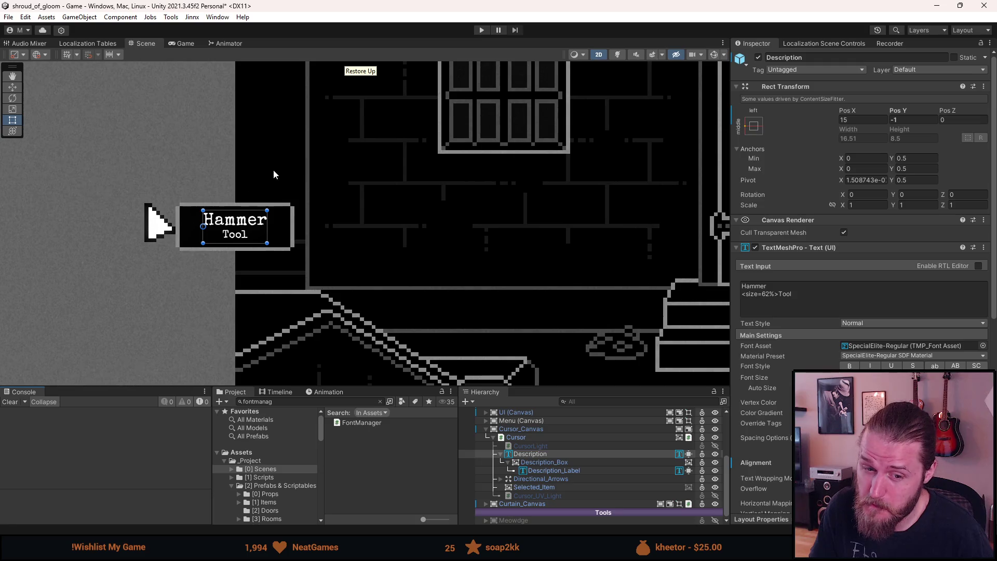
Deactivate the Description object and save the scene
left_click(526, 455)
key("alt+shift+a")
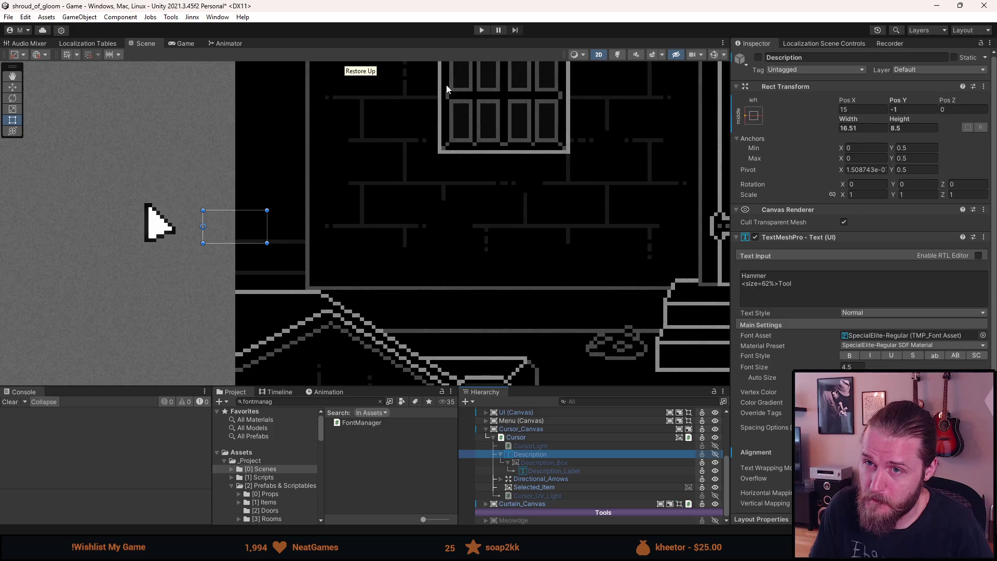
key("ctrl+s")
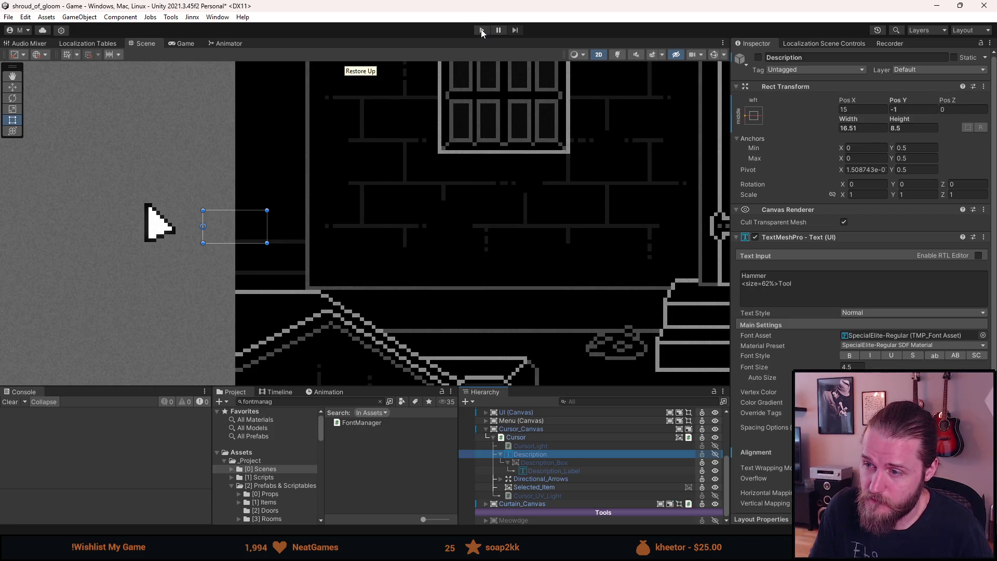
Run the game, open the inventory to check the ボルトカッター tooltip, then return to the Scene view
left_click(482, 32)
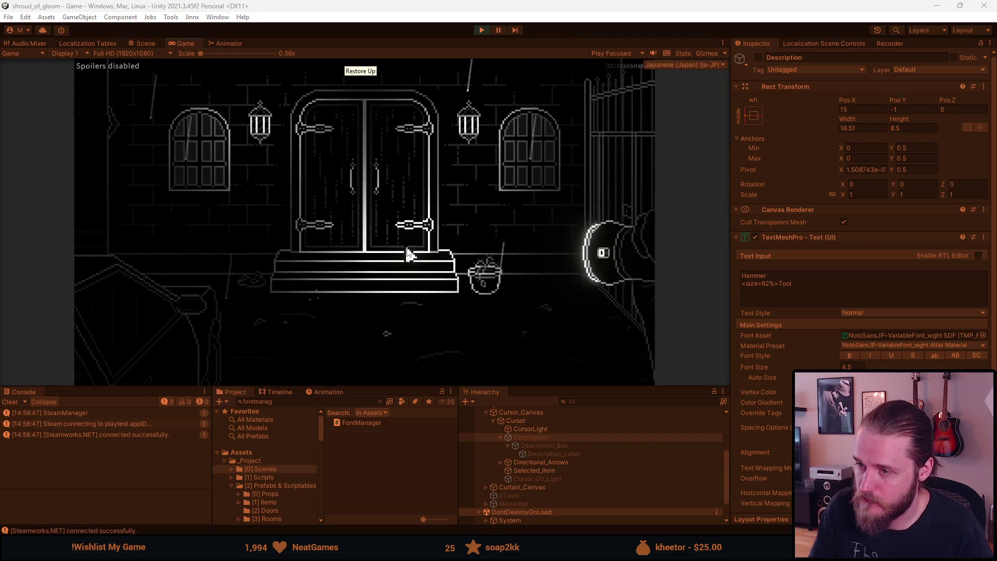
key("Tab")
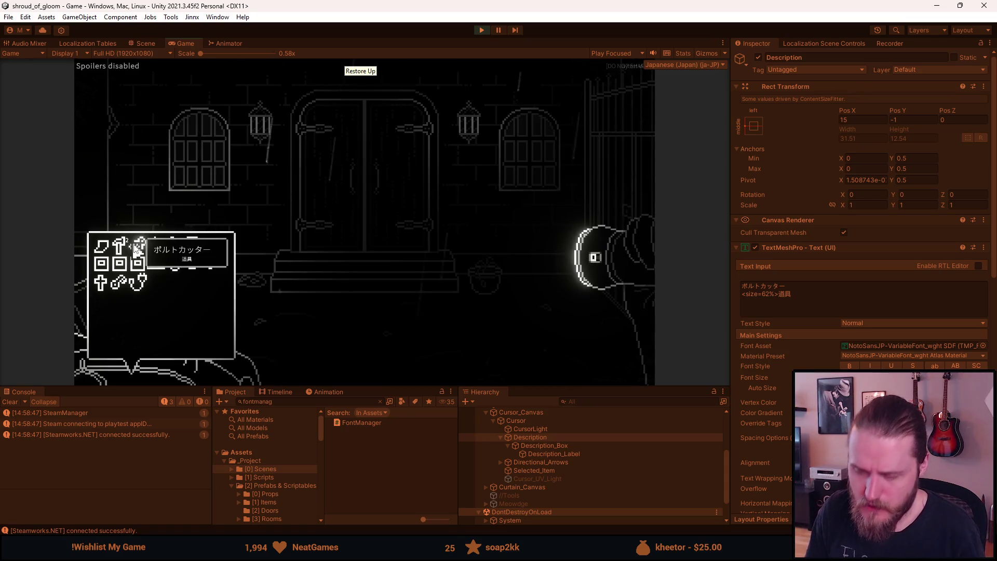
key("ctrl+1")
scroll(516, 504, "down", 3)
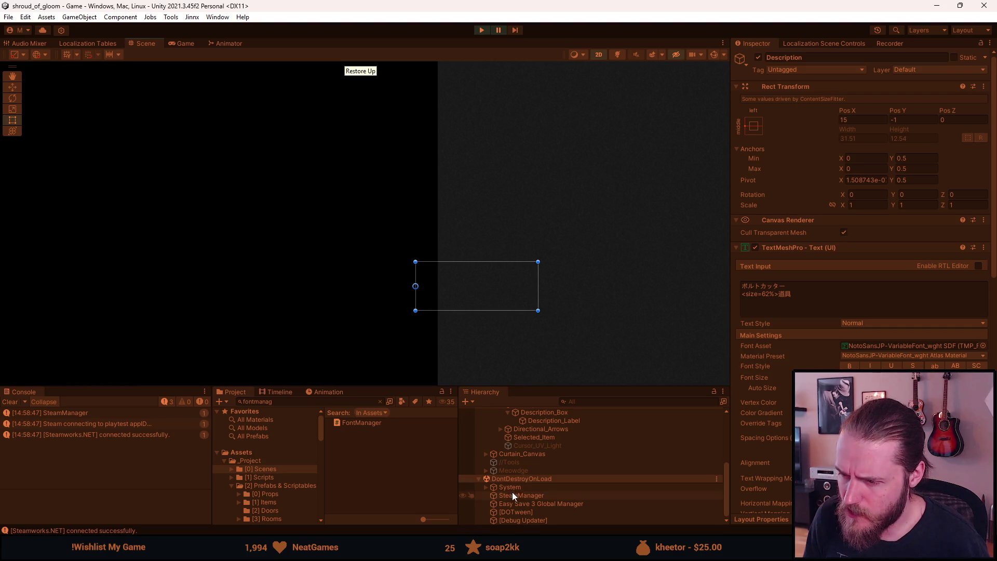
Hide Curtain_Canvas and inspect Description_Box, toggling it off and back on
left_click(513, 453)
left_click(759, 58)
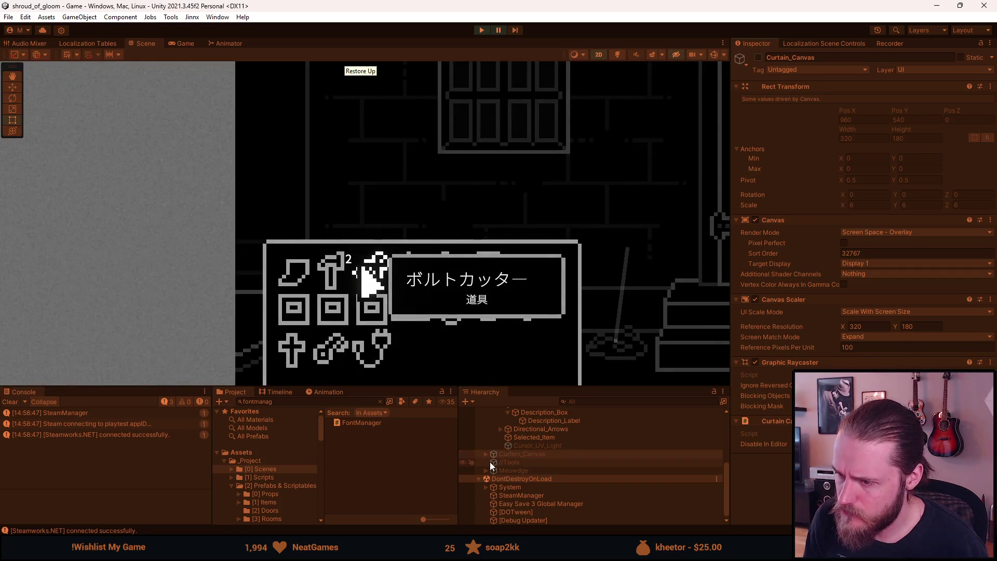
scroll(490, 466, "up", 5)
left_click(538, 475)
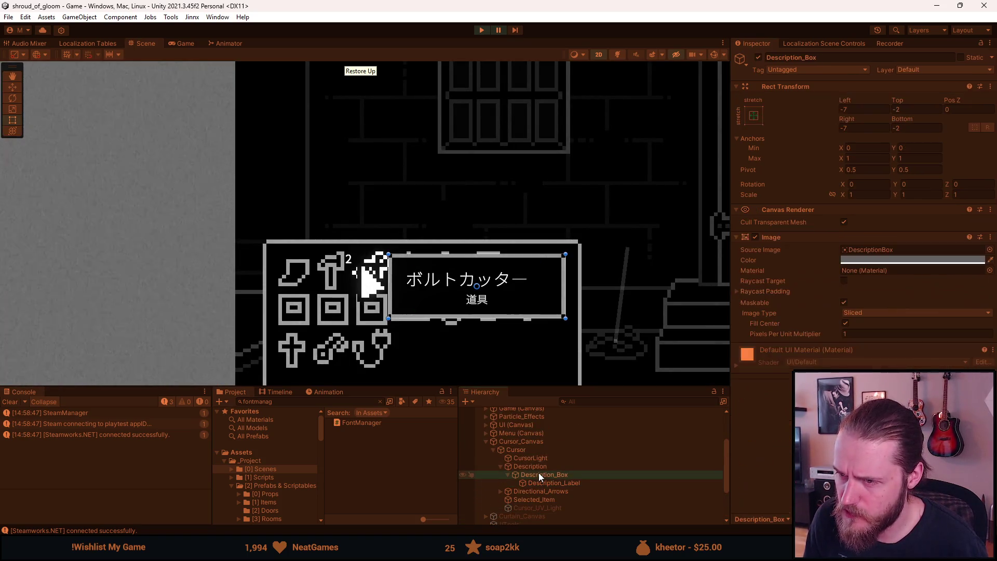
left_click(537, 466)
scroll(497, 366, "up", 1)
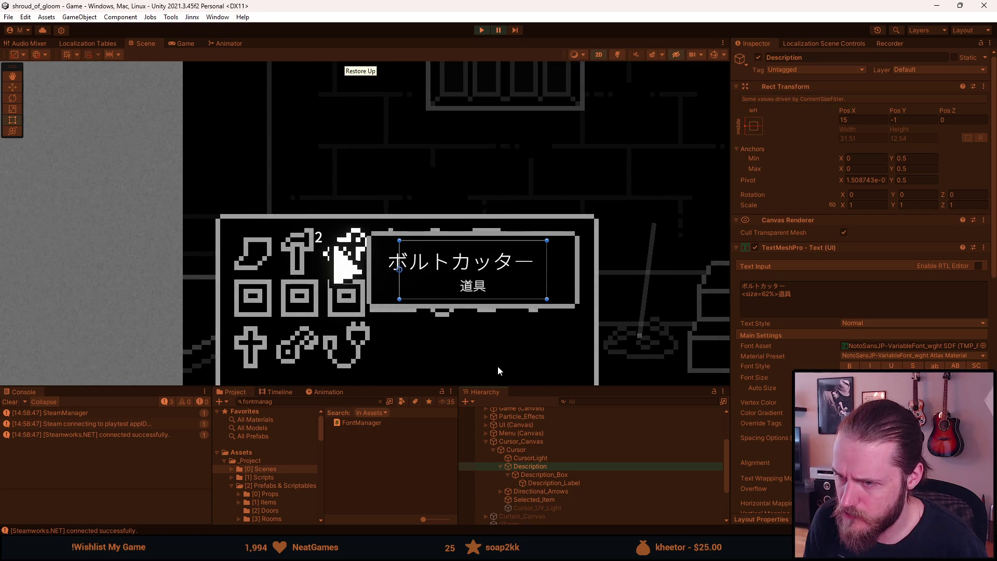
left_click(549, 474)
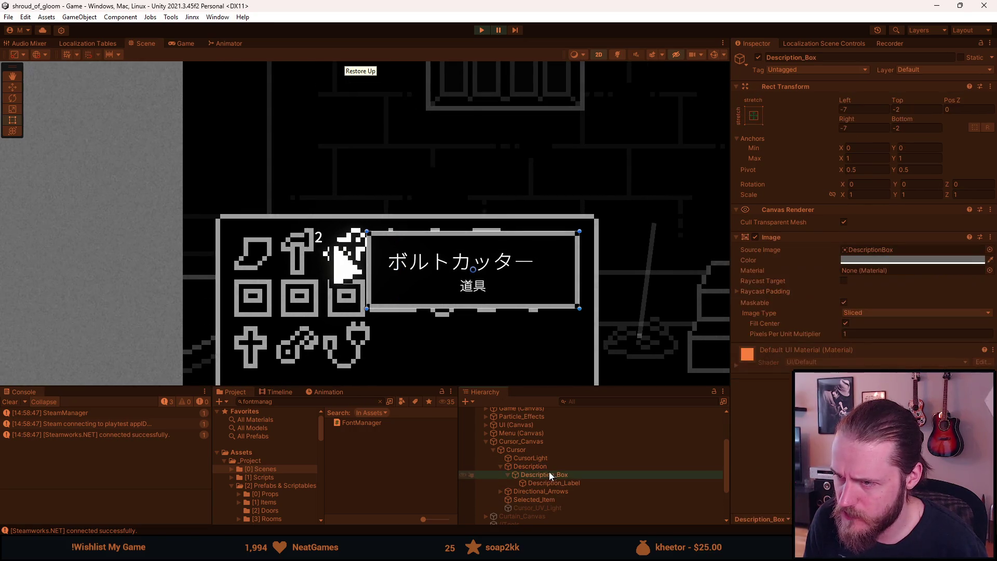
left_click(758, 58)
left_click(758, 58)
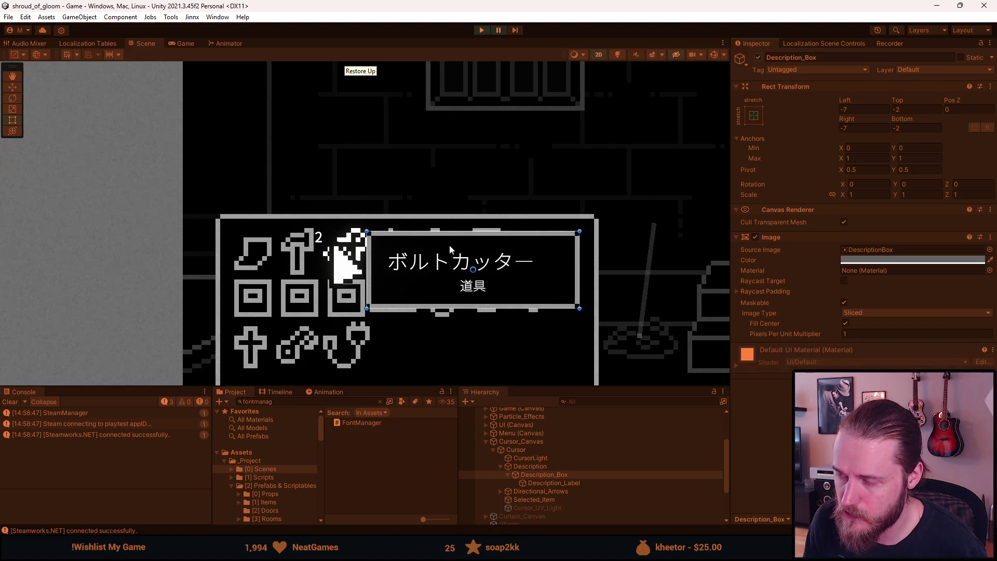
Edit Description_Label's text: retype the 道具 subtitle and test a doubled ボルトカッター name, then undo it
left_click(531, 483)
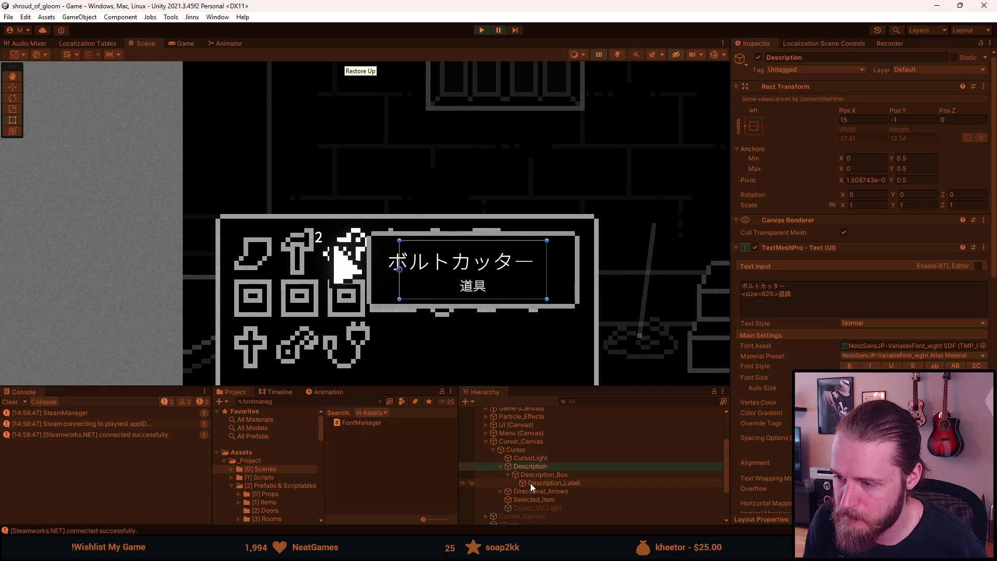
left_click(534, 466)
left_click(534, 482)
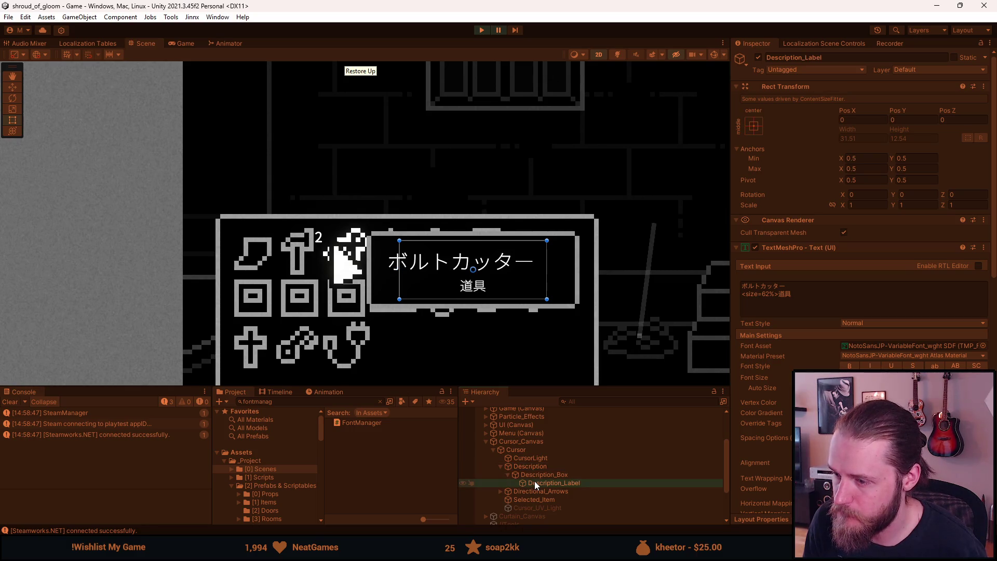
left_click(797, 297)
key("BackSpace")
key("BackSpace")
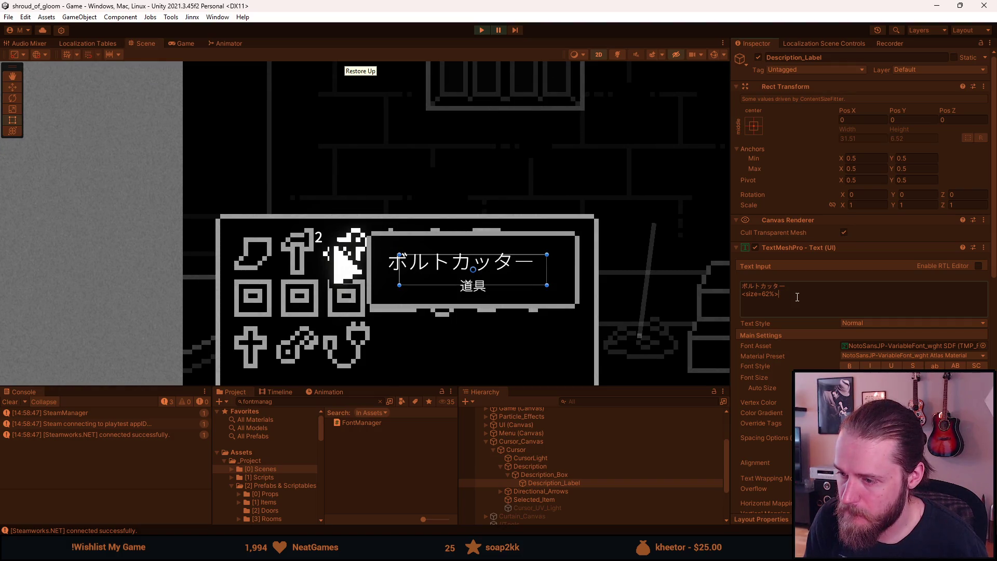
type("道具")
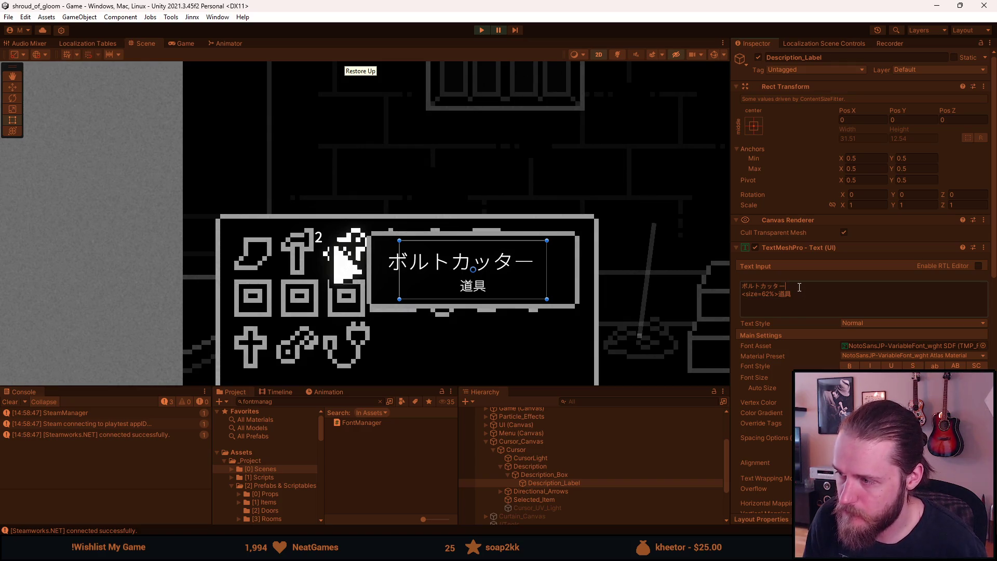
double_click(800, 287)
key("ctrl+c")
left_click(799, 286)
key("ctrl+v")
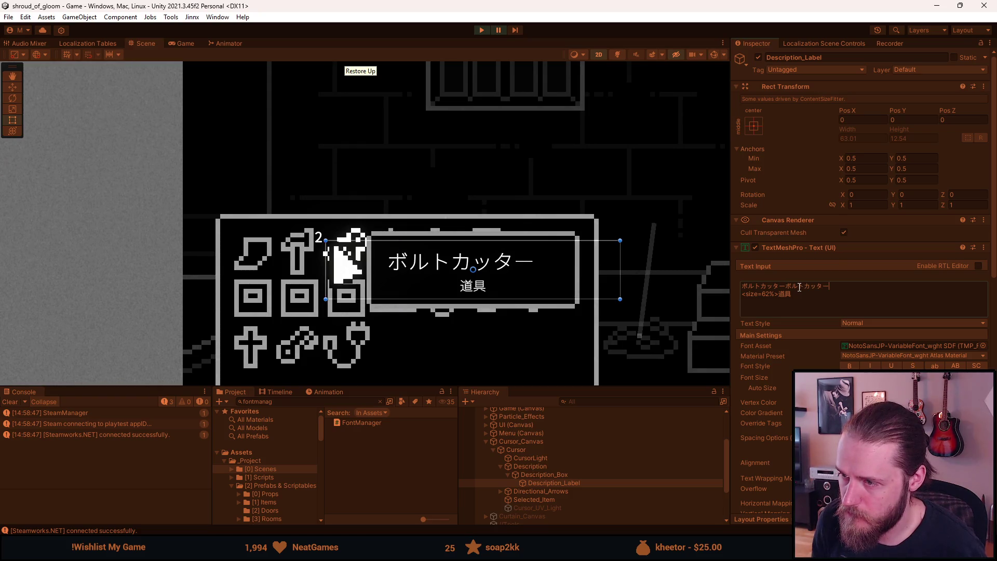
key("ctrl+z")
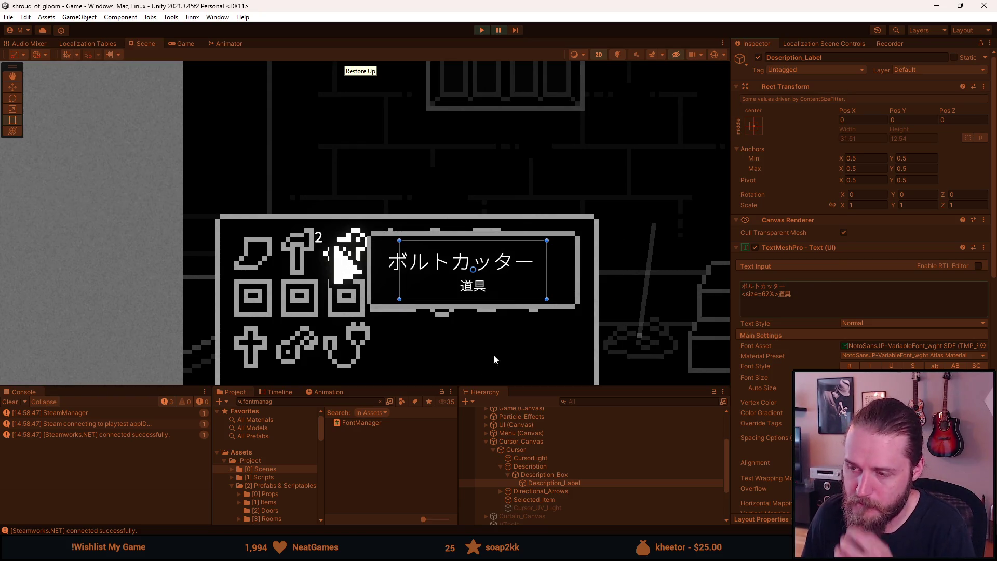
Stop play mode and open the Cursor object's MouseCursorUI script in Visual Studio
scroll(755, 387, "down", 3)
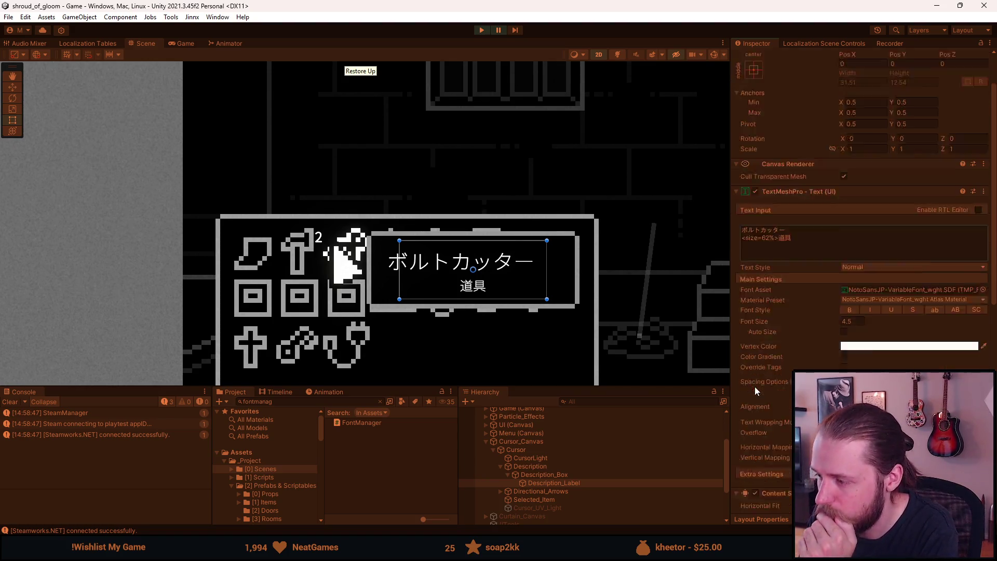
scroll(755, 386, "down", 5)
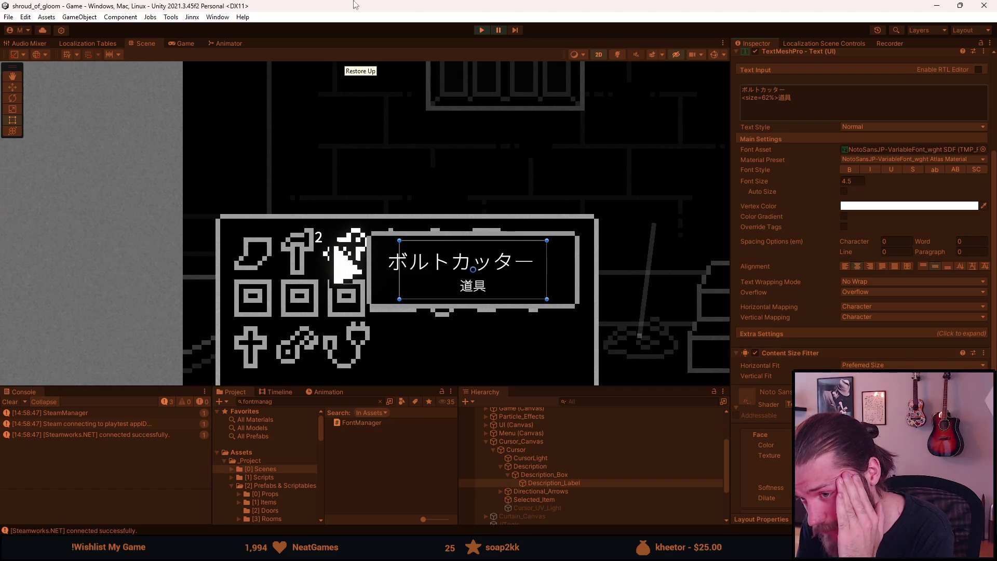
left_click(482, 31)
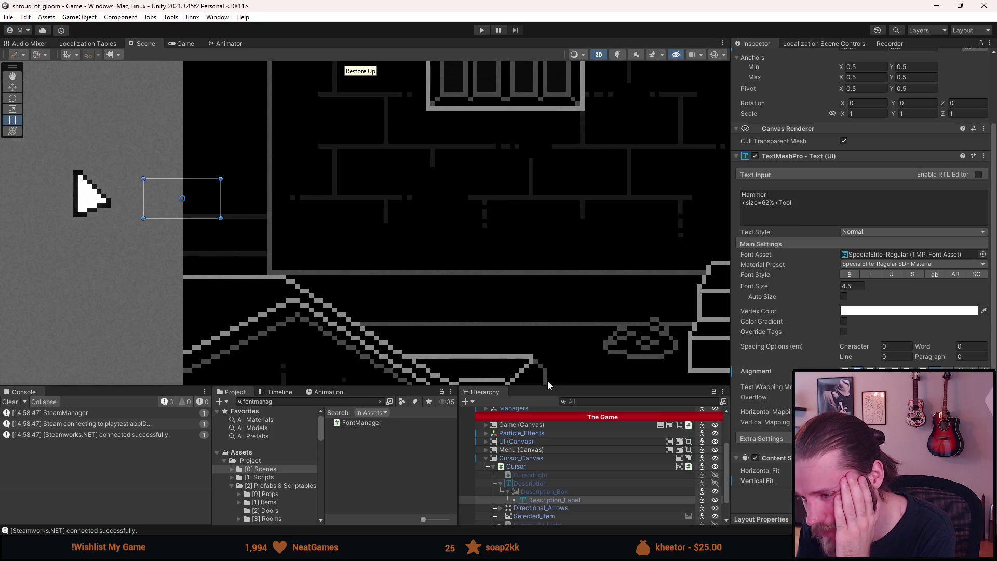
left_click_drag(549, 388, 550, 347)
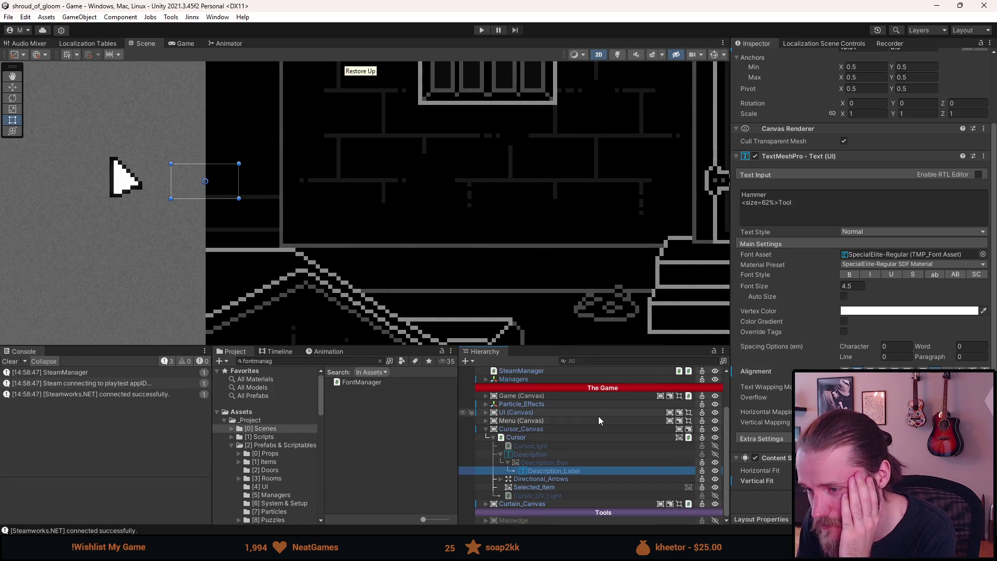
left_click(571, 428)
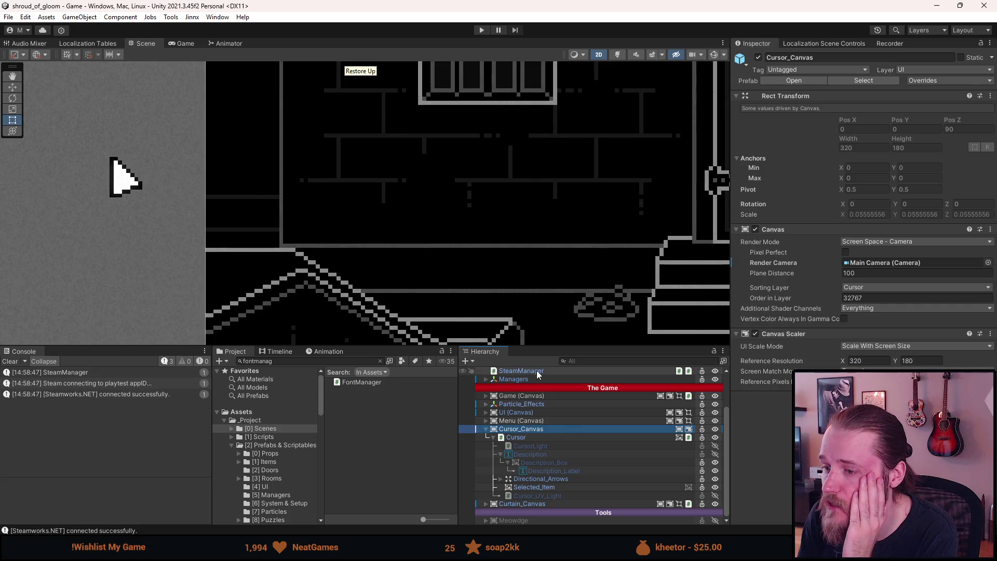
left_click(525, 438)
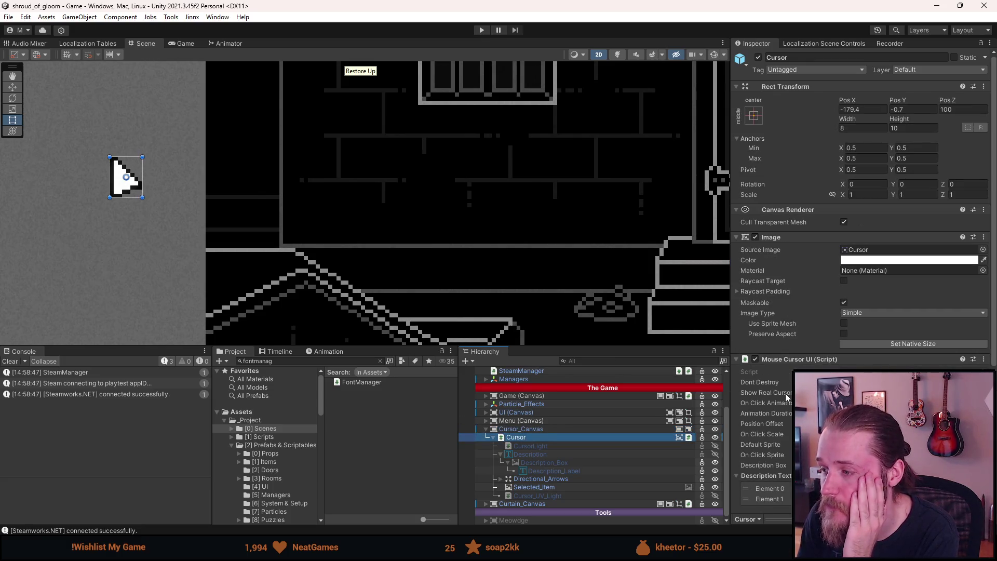
left_click(883, 372)
double_click(883, 372)
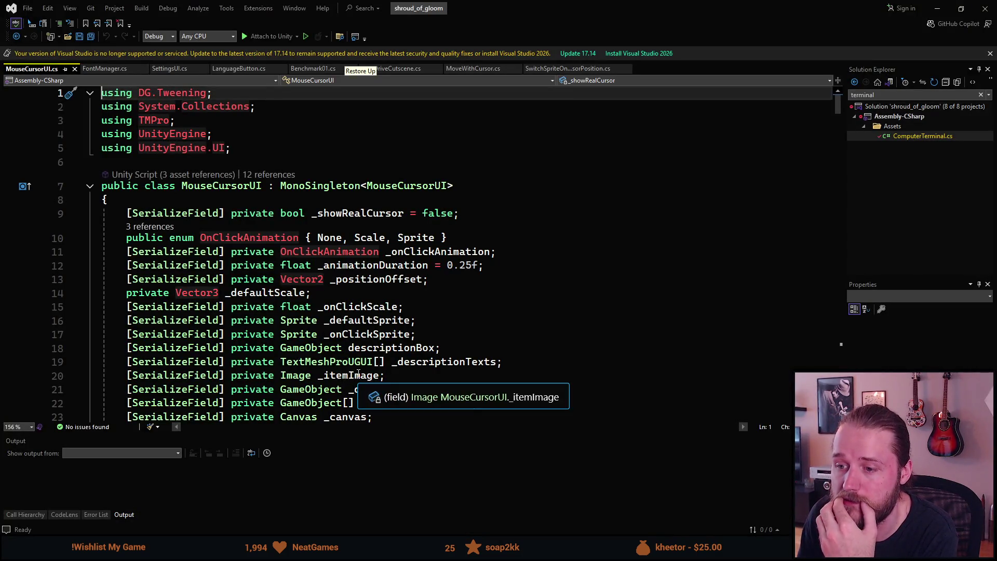
Find where the _descriptionTexts field is used in MouseCursorUI.cs
left_click(409, 368)
double_click(410, 368)
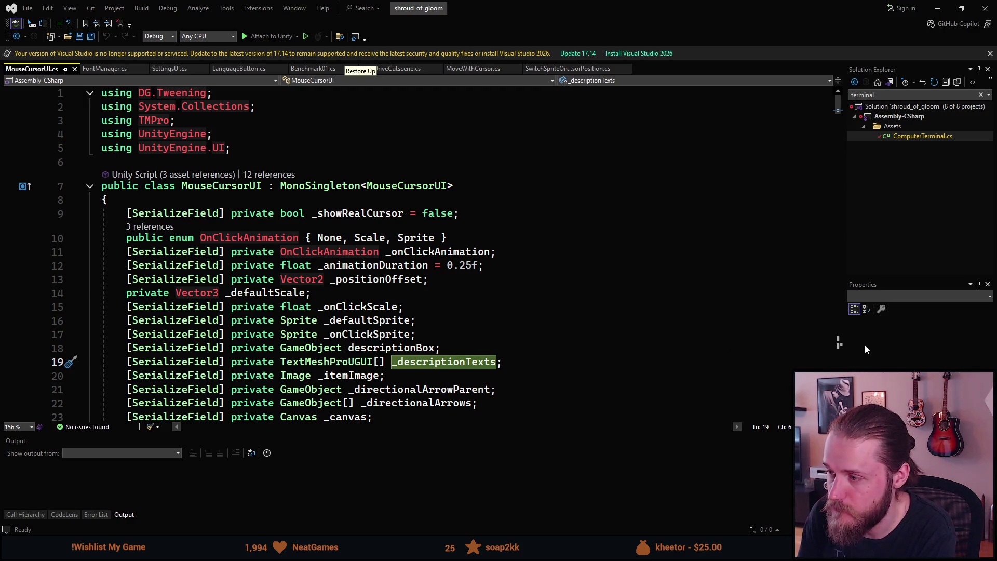
scroll(840, 347, "down", 15)
left_click(840, 347)
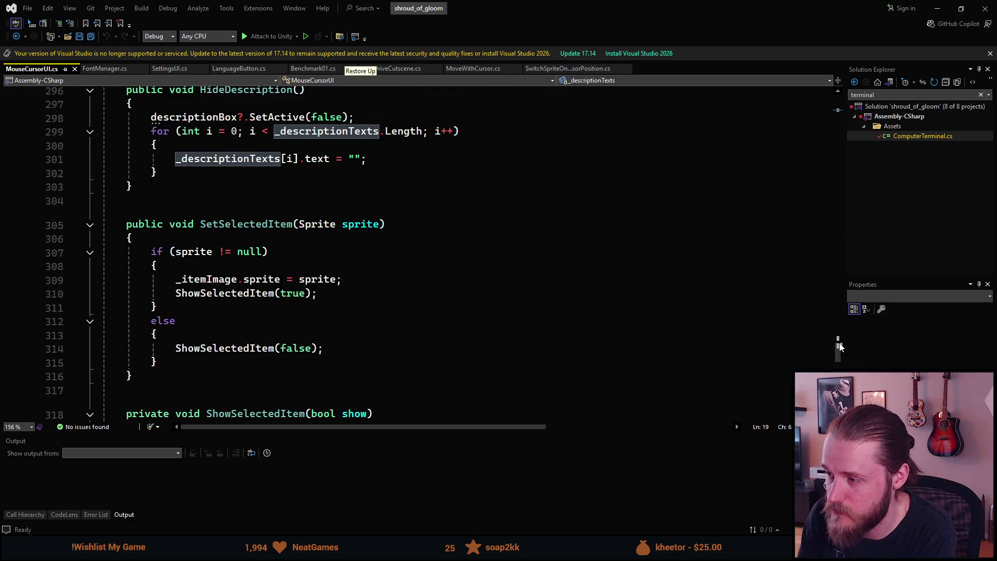
scroll(522, 300, "up", 1)
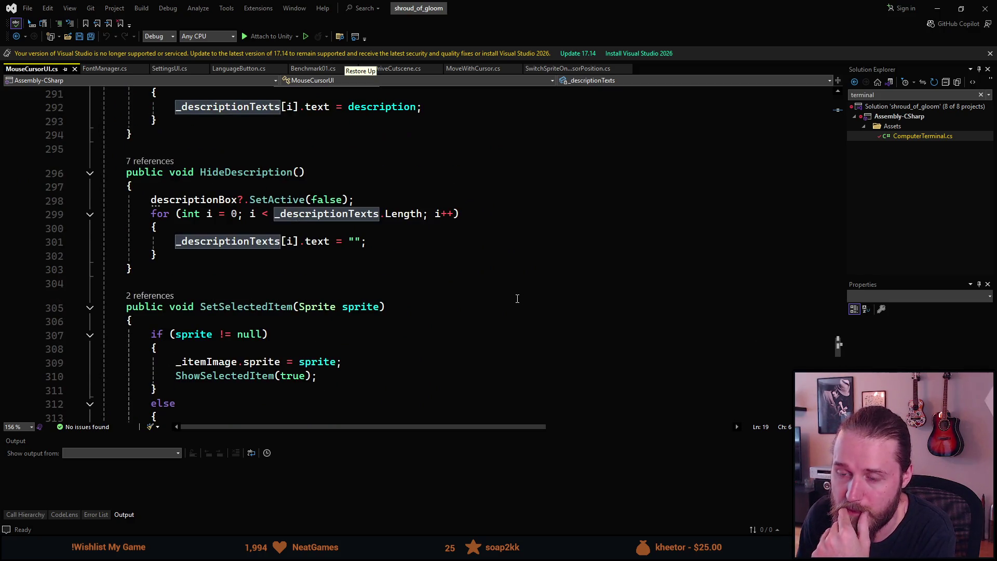
scroll(520, 297, "up", 4)
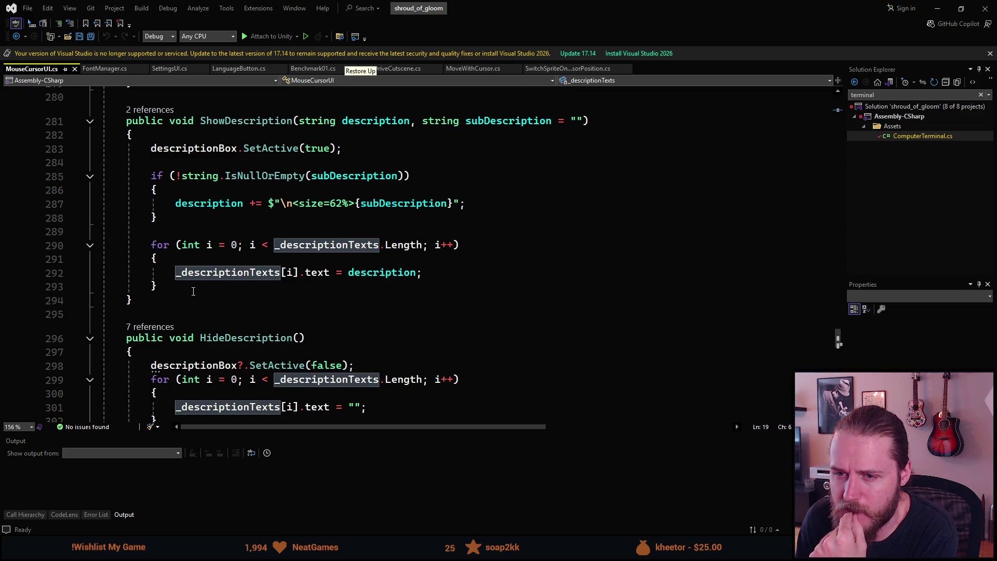
After the ShowDescription loop, add an unfinished descriptionBox.GetC line from Copilot's suggestion
left_click(194, 287)
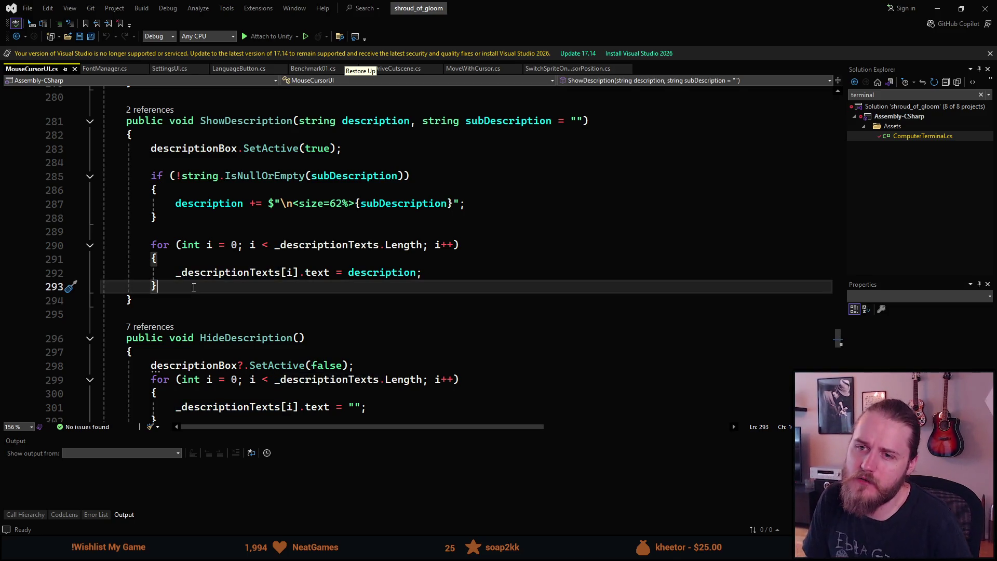
key("Return")
key("Return")
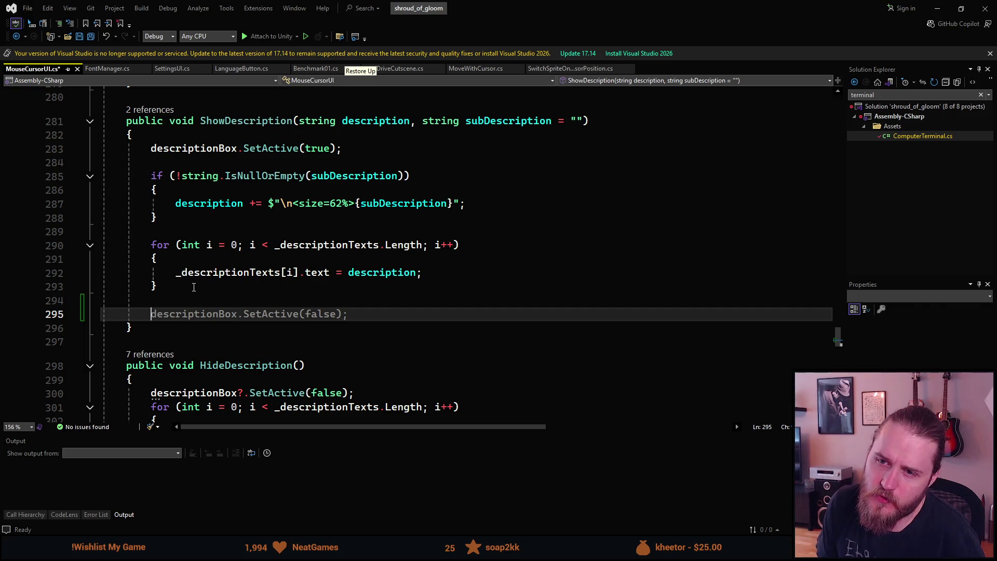
key("Tab")
key("BackSpace")
key("BackSpace")
key("BackSpace")
key("BackSpace")
key("BackSpace")
key("BackSpace")
type("GetC")
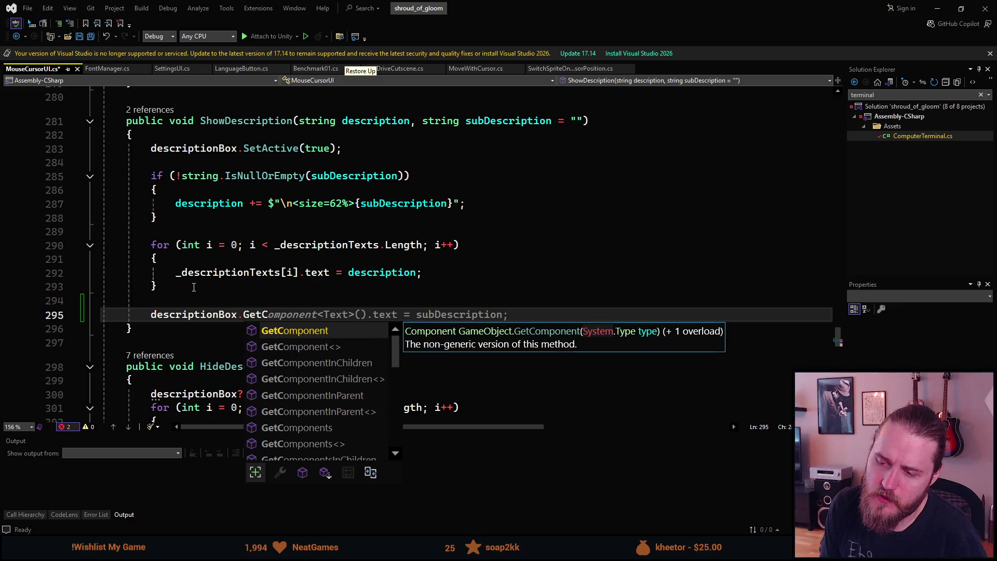
key("Escape")
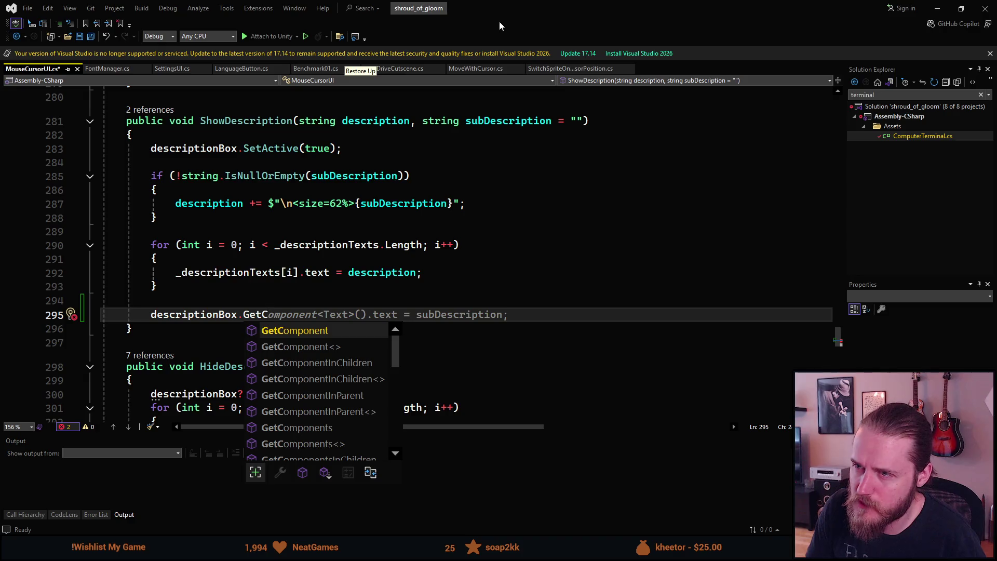
key("super+Down")
left_click(880, 132)
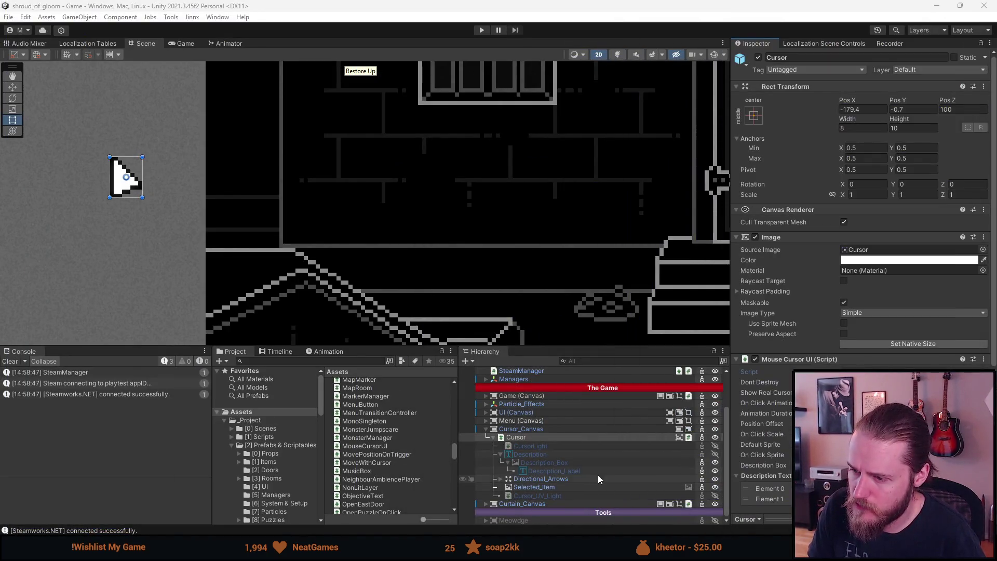
Inspect Description, Description_Box and Description_Label, reviewing the label's Content Size Fitter settings
left_click(565, 457)
scroll(857, 234, "down", 3)
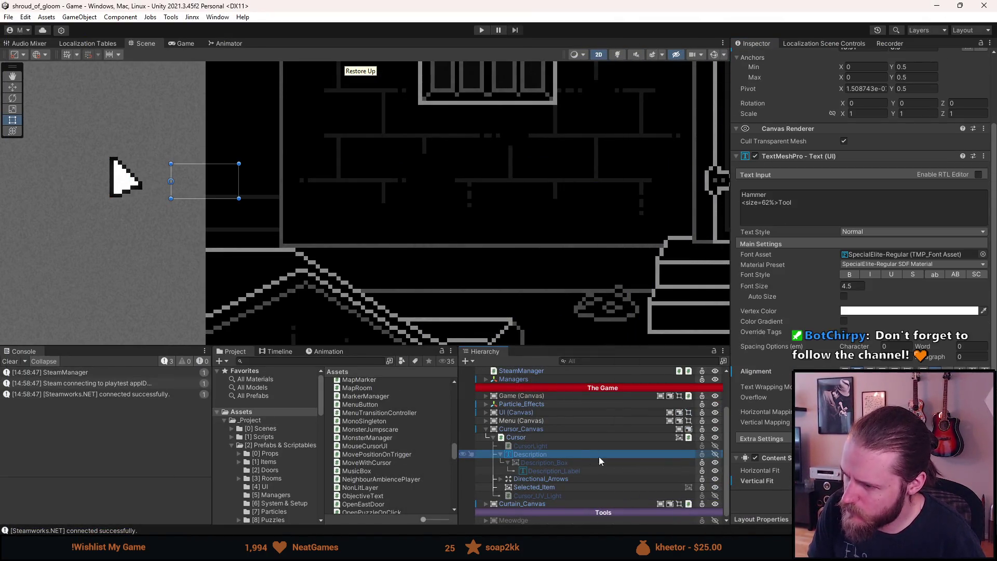
left_click(578, 462)
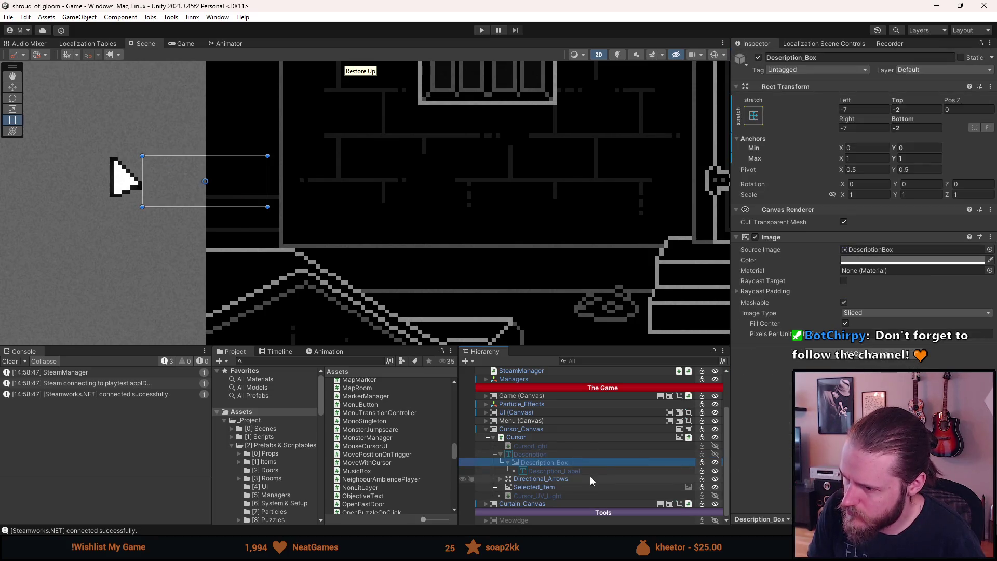
left_click(582, 471)
scroll(857, 234, "down", 3)
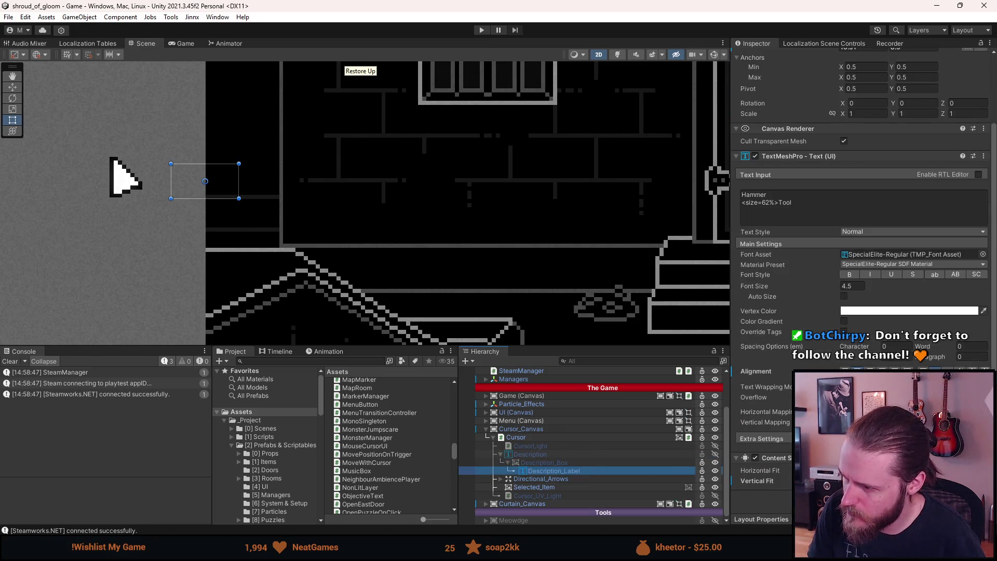
scroll(780, 481, "up", 2)
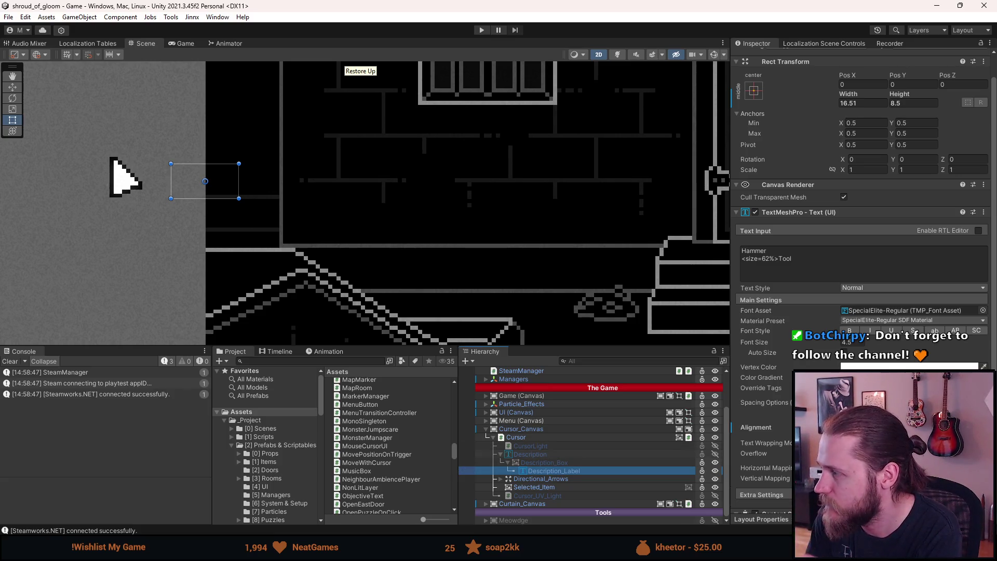
key("alt+Tab")
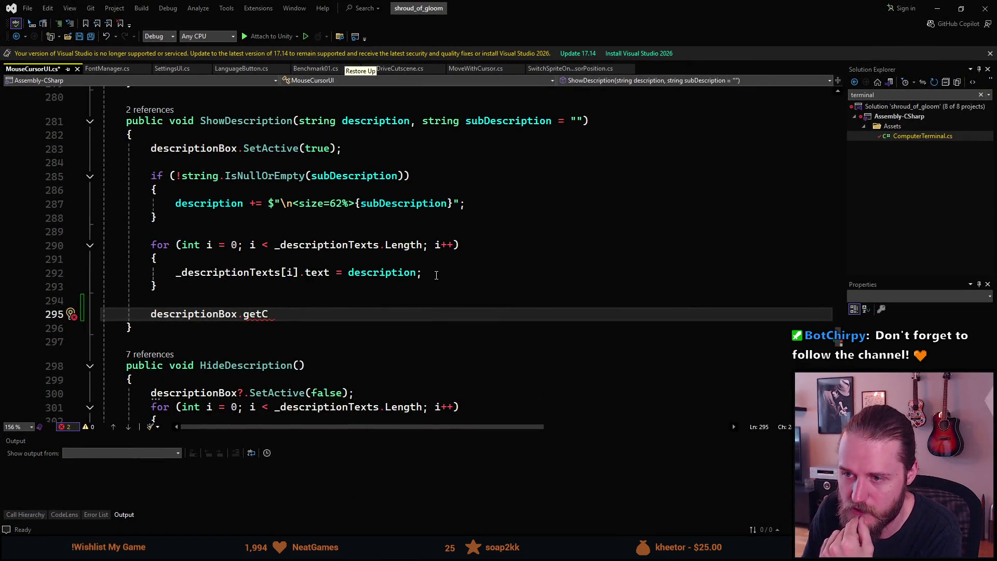
Paste a copy of the text assignment line inside the loop and clear its assigned value
left_click(436, 276)
key("Return")
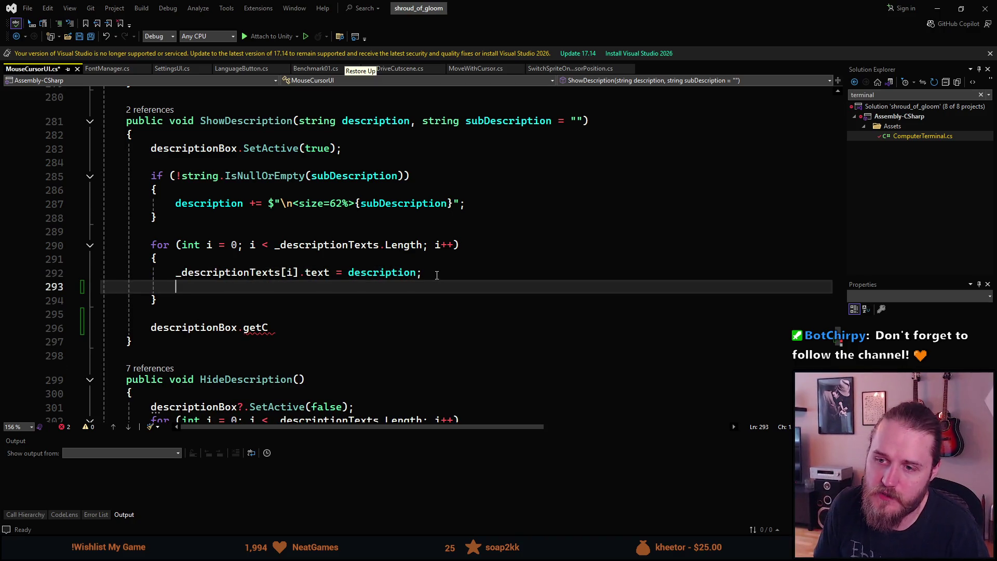
key("ctrl+space")
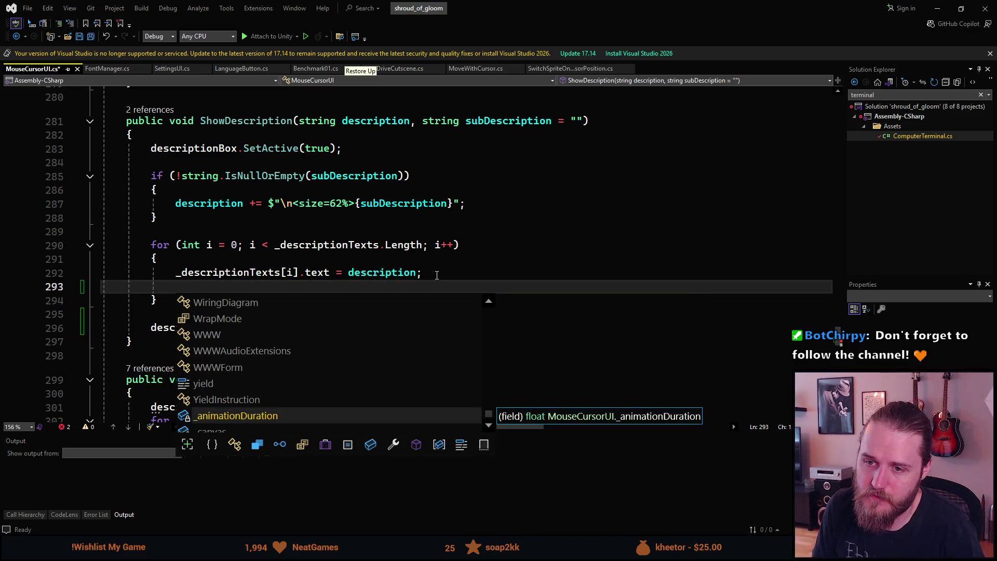
key("Escape")
type("_descriptionTexts[i].text = description;")
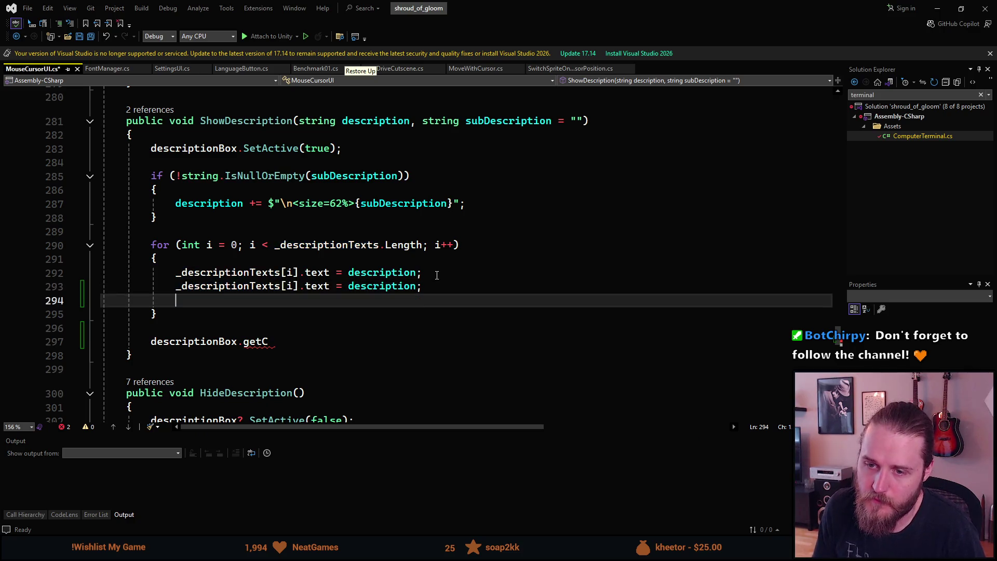
key("BackSpace")
key("ctrl+BackSpace")
key("ctrl+BackSpace")
key("ctrl+BackSpace")
key("ctrl+BackSpace")
Turn the copied line into a GetComponent<ContentSizeFitter>(). call on _descriptionTexts[i]
type("ge")
key("Tab")
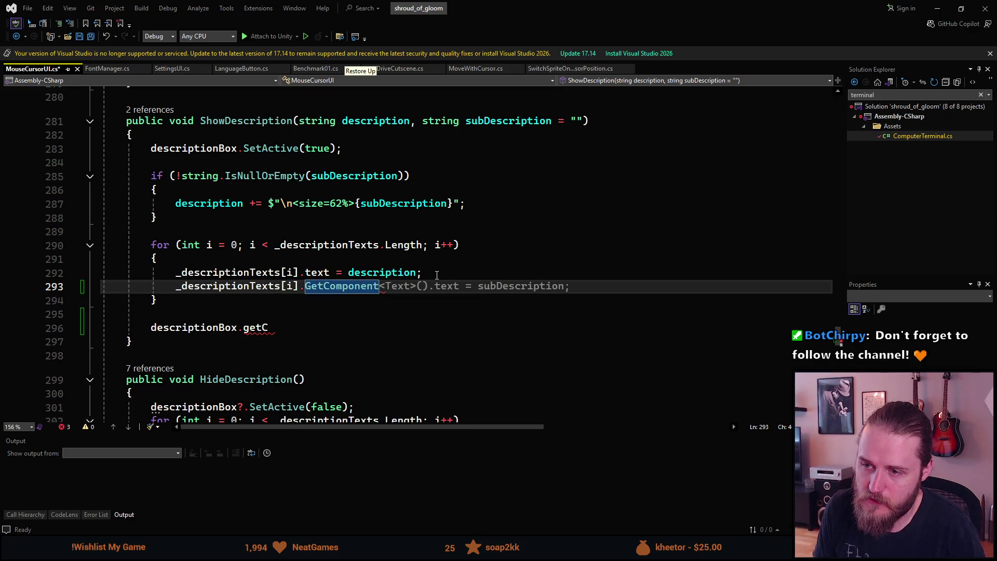
type("<")
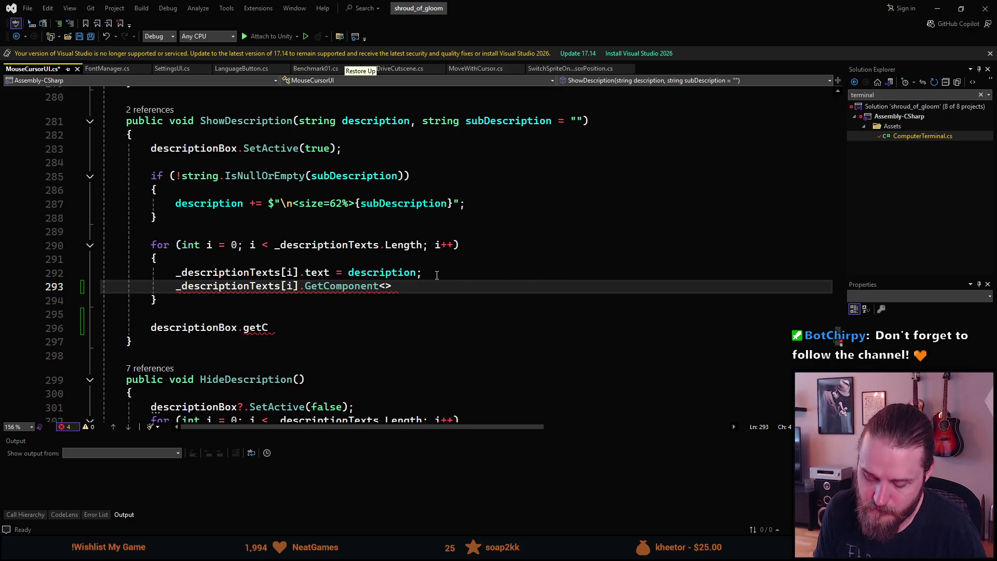
type("AutoSi")
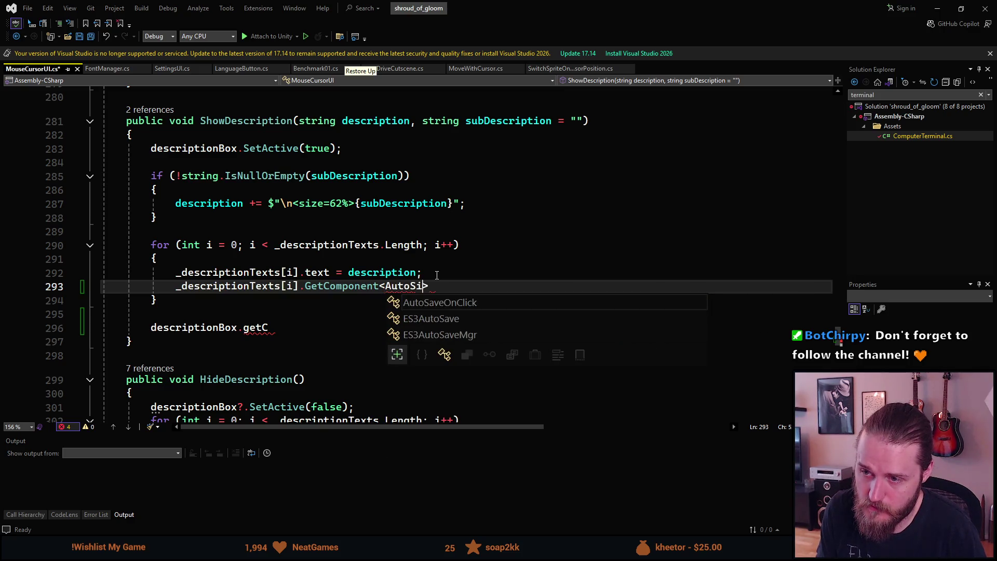
key("ctrl+BackSpace")
type("Size")
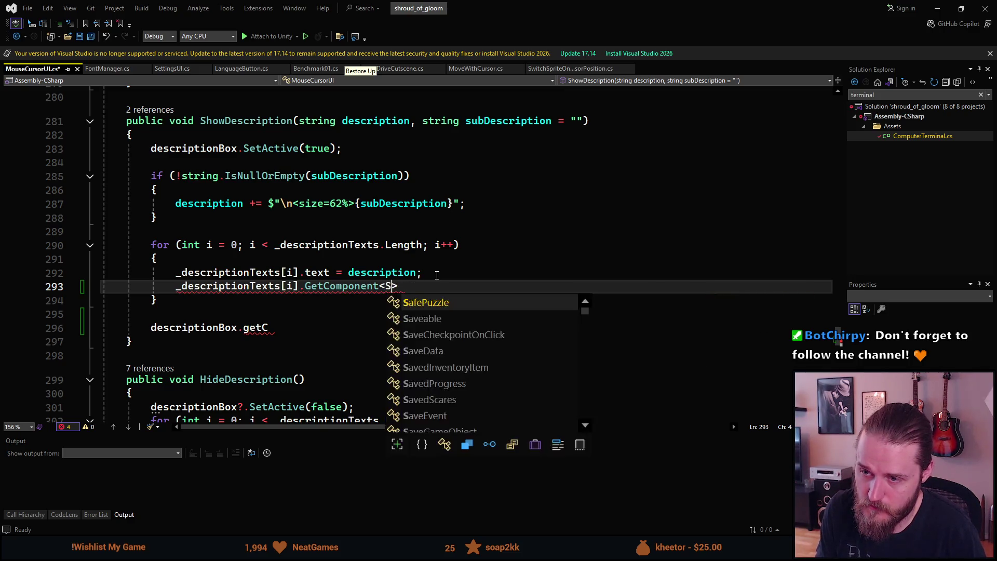
type("Fi")
key("Tab")
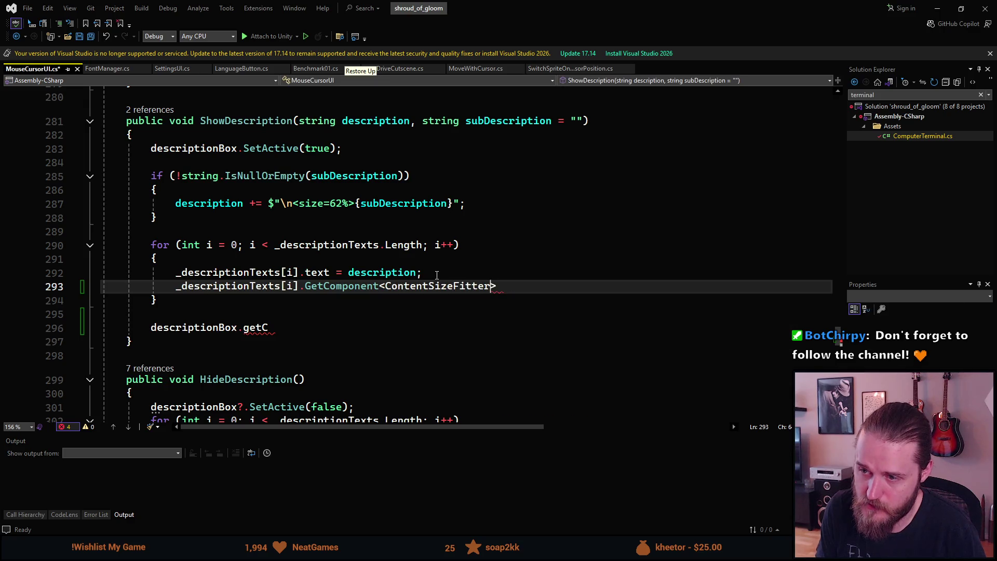
type("().")
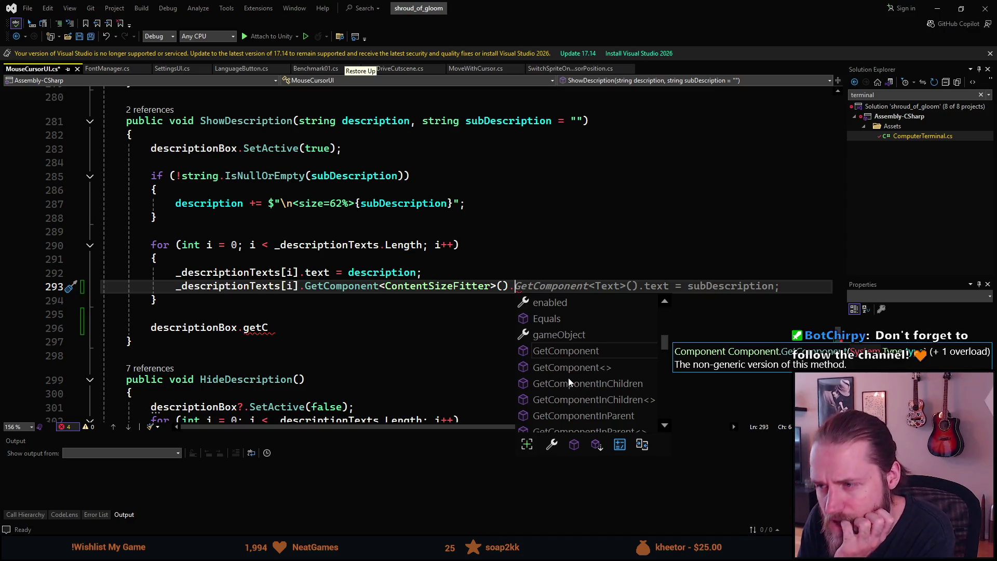
Scroll through the IntelliSense member list for ContentSizeFitter
scroll(569, 371, "down", 2)
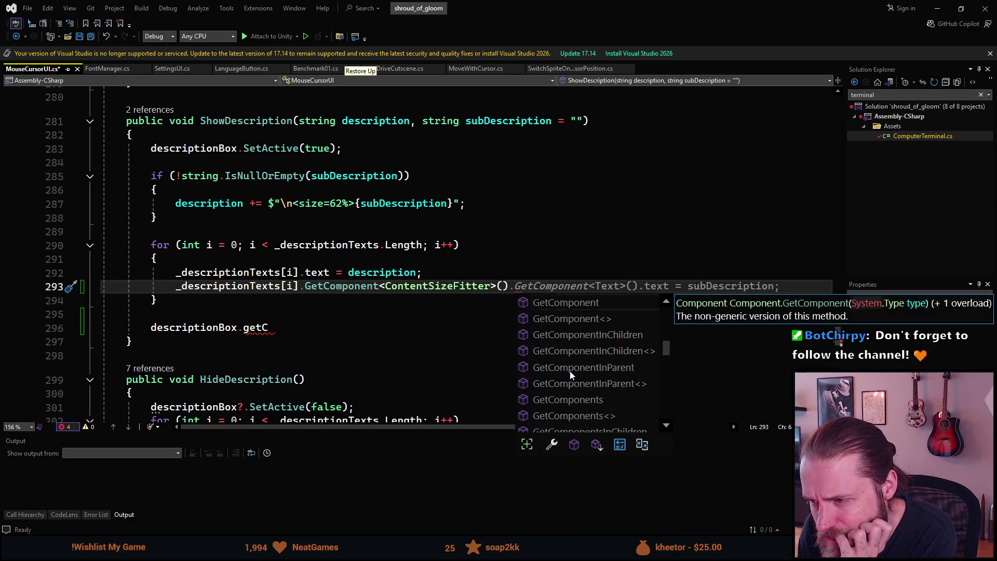
scroll(569, 371, "down", 1)
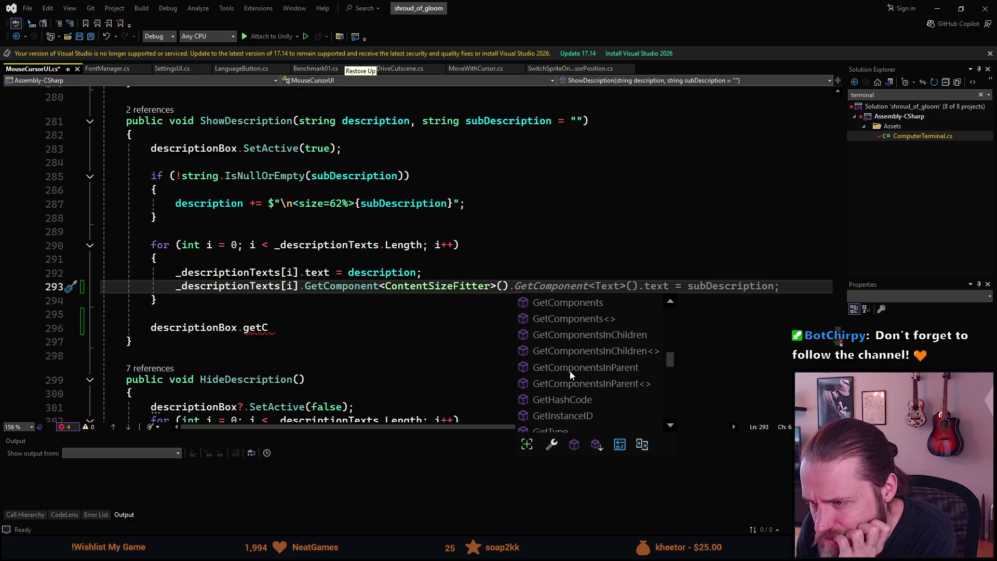
scroll(569, 370, "down", 1)
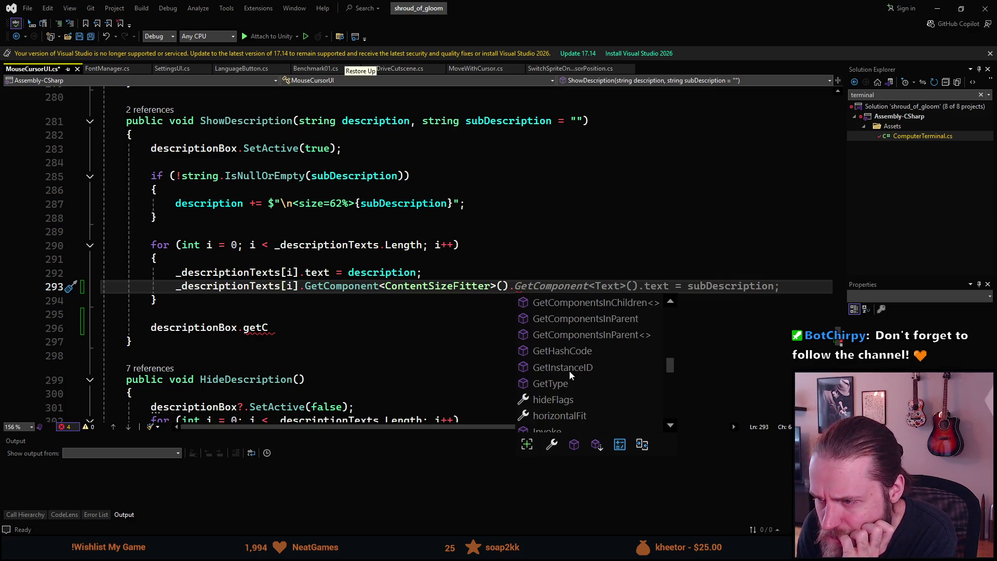
scroll(569, 371, "down", 1)
scroll(569, 371, "down", 2)
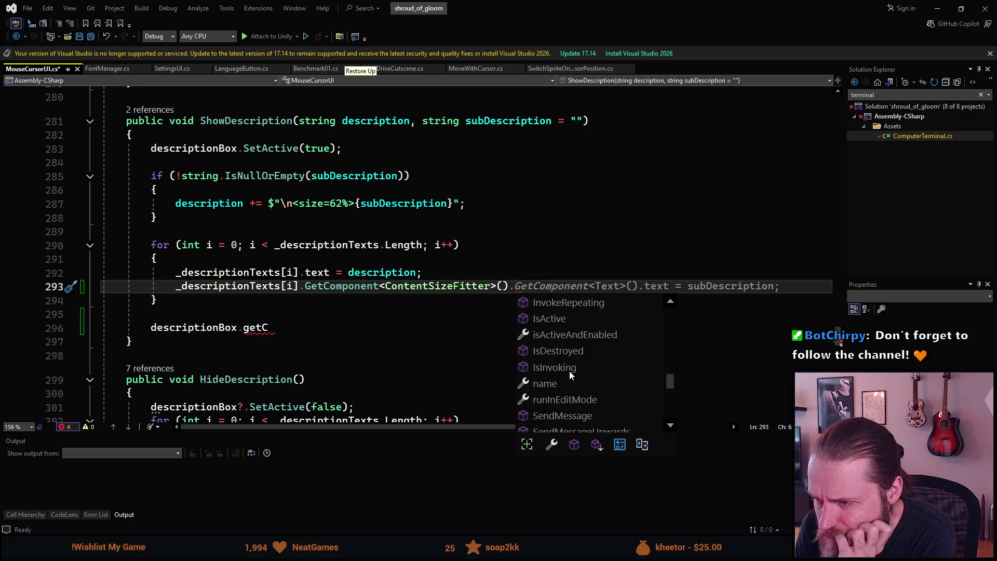
scroll(570, 374, "down", 1)
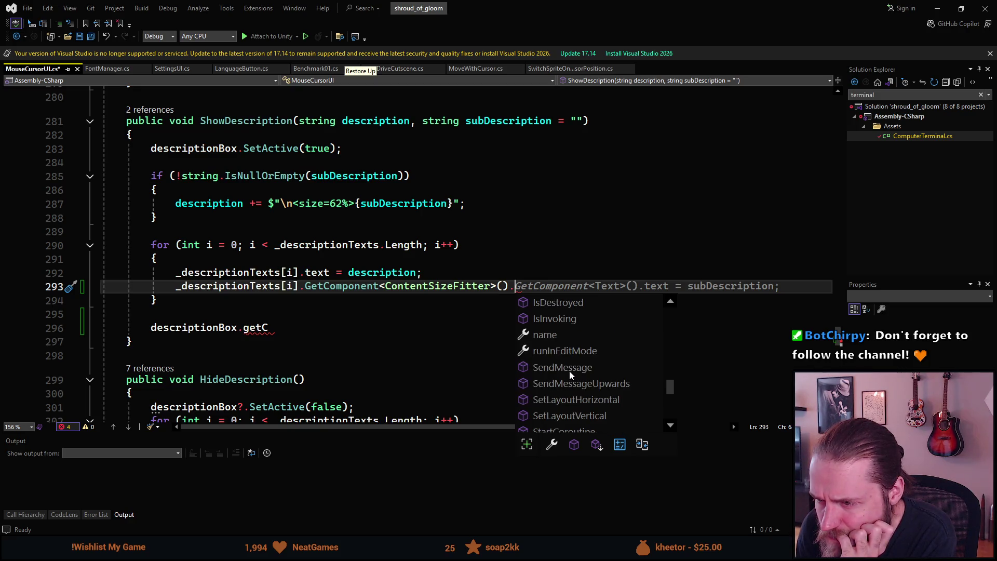
scroll(570, 374, "down", 1)
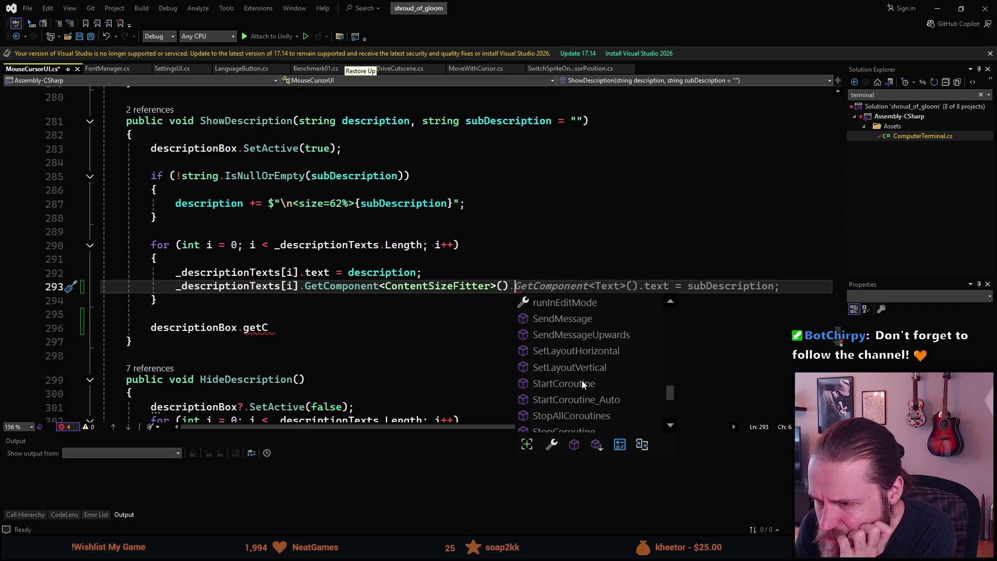
scroll(584, 384, "down", 1)
scroll(583, 384, "down", 3)
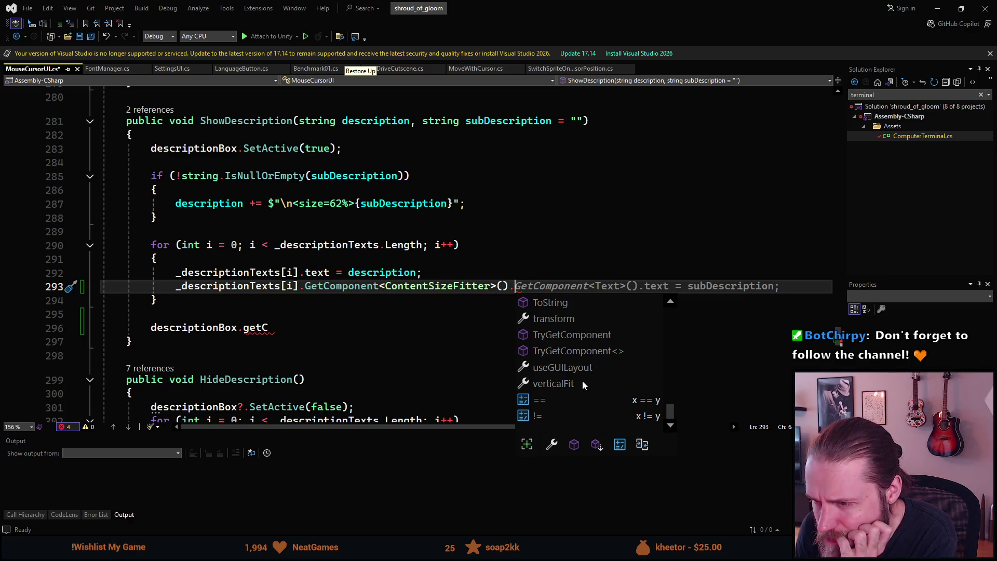
scroll(581, 381, "up", 7)
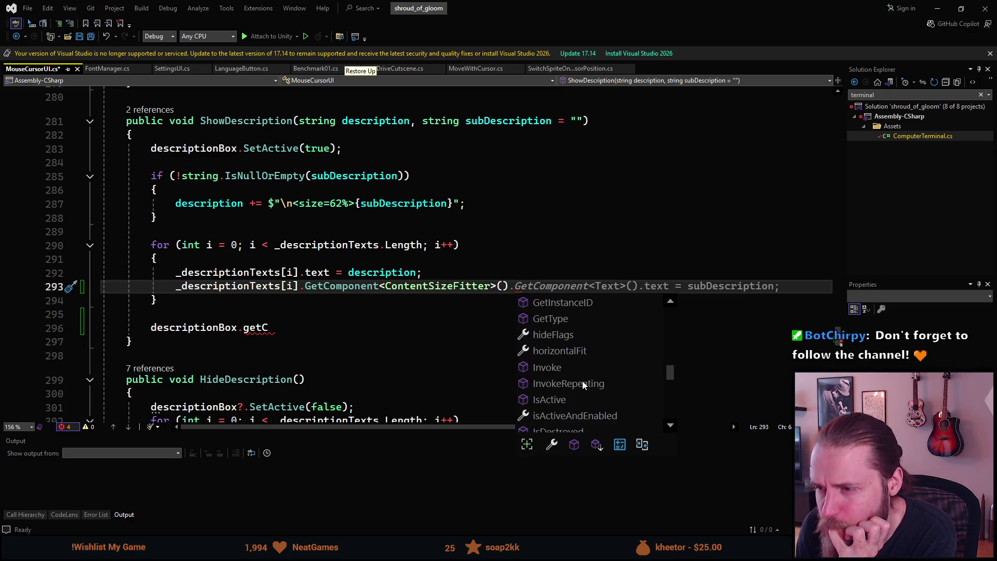
scroll(581, 381, "up", 8)
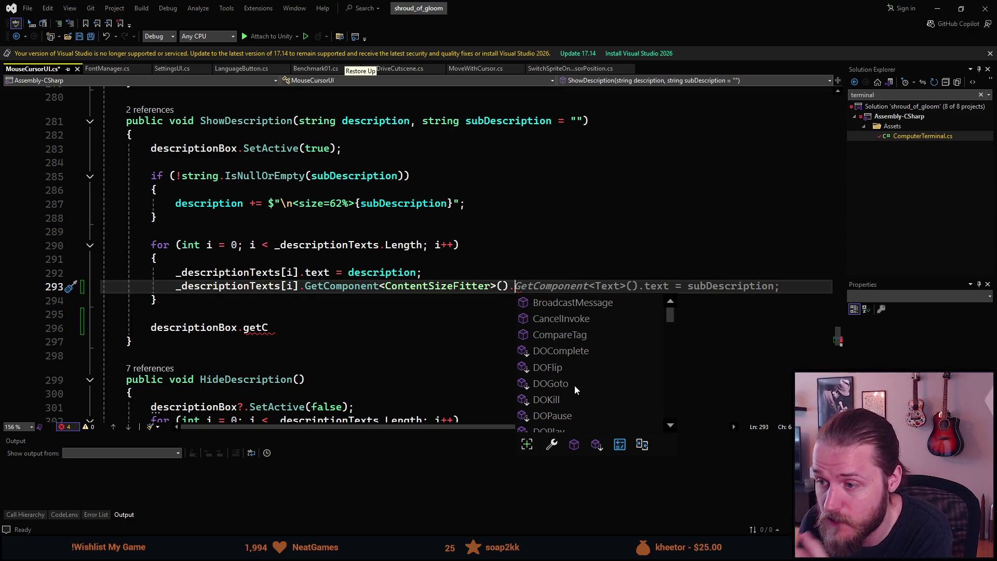
scroll(575, 385, "down", 1)
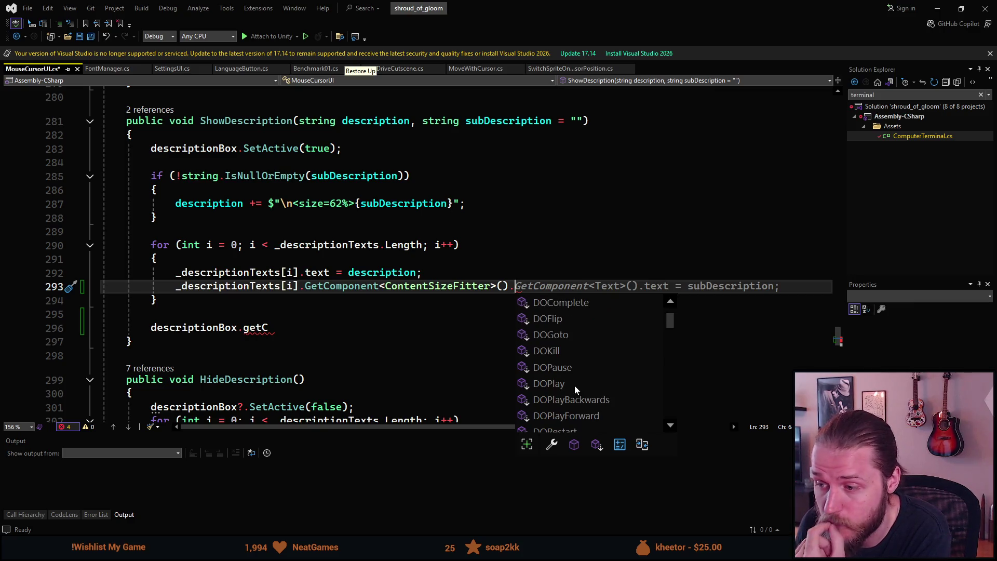
scroll(574, 385, "down", 2)
scroll(575, 385, "down", 1)
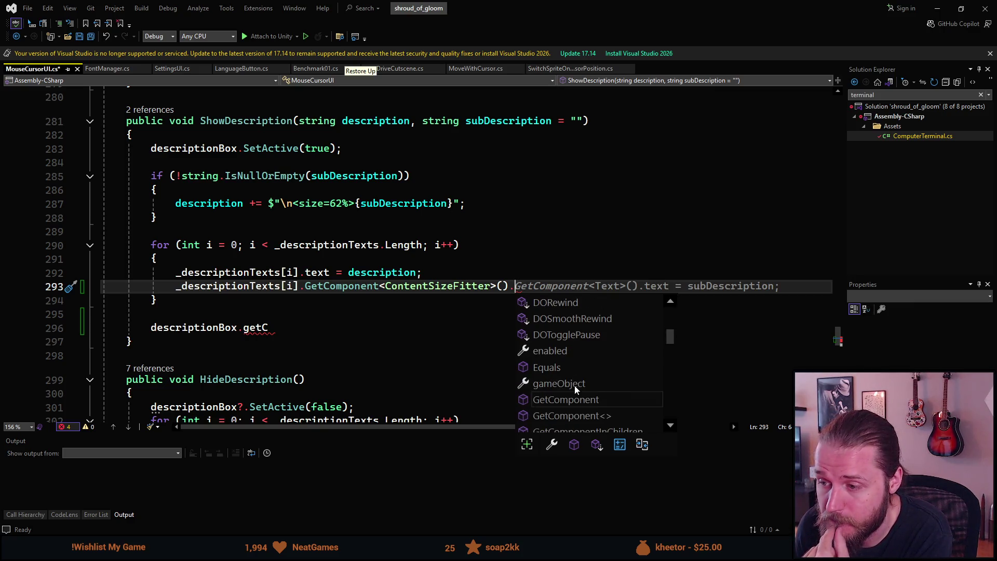
scroll(574, 385, "down", 1)
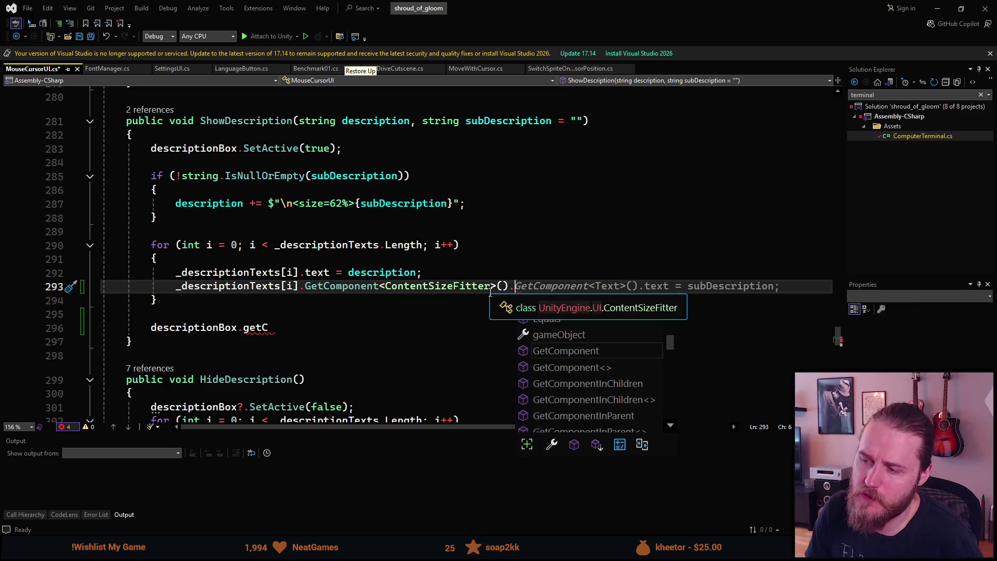
Delete the unfinished ContentSizeFitter line and the stray descriptionBox.getC line
key("ctrl+BackSpace")
key("ctrl+BackSpace")
key("ctrl+BackSpace")
key("BackSpace")
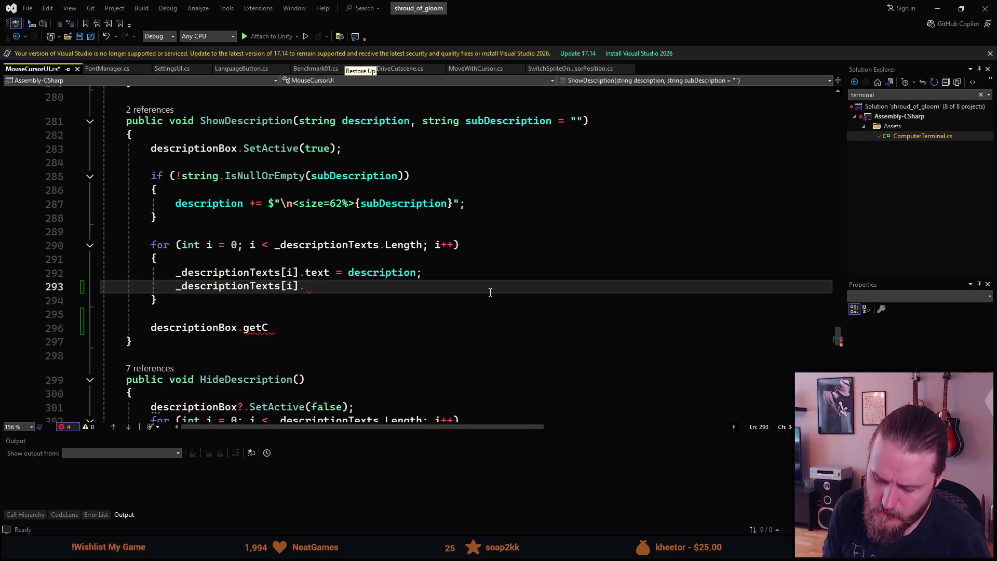
key("ctrl+shift+l")
key("Down")
key("Down")
key("ctrl+shift+l")
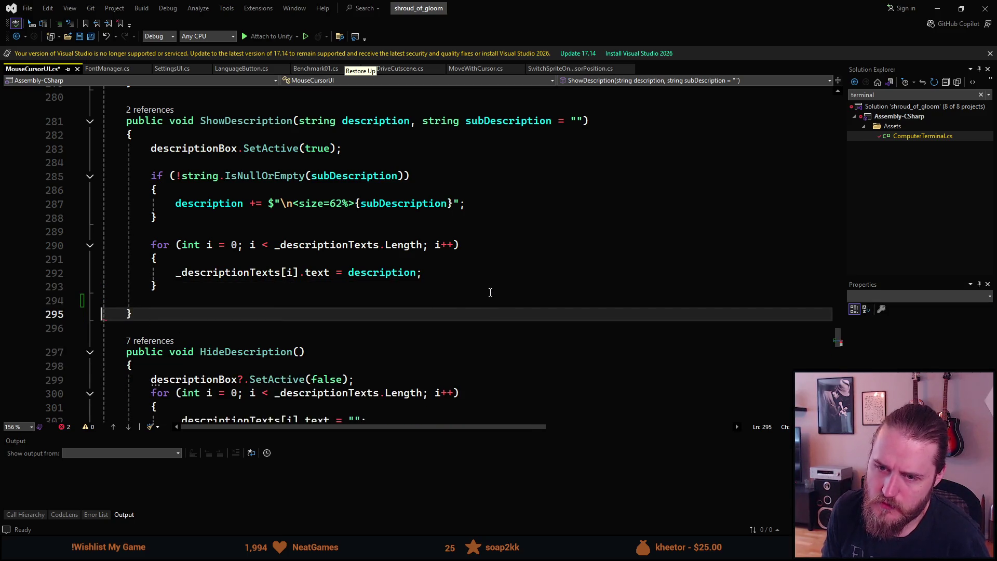
key("Up")
key("Up")
key("Up")
key("Up")
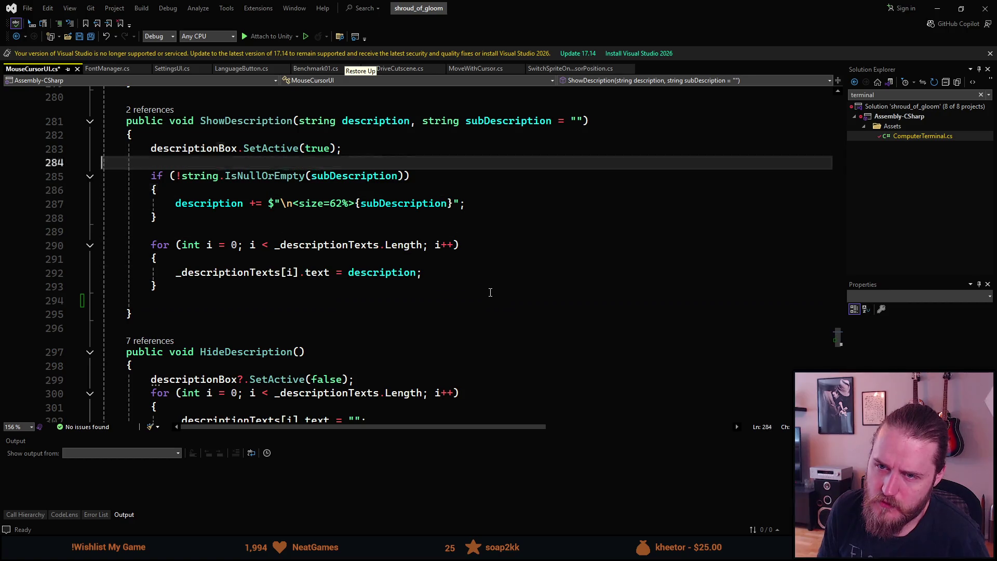
Move descriptionBox.SetActive(true) below the for loop and save MouseCursorUI.cs
key("Down")
key("alt+Down")
key("alt+Down")
key("alt+Down")
key("alt+Down")
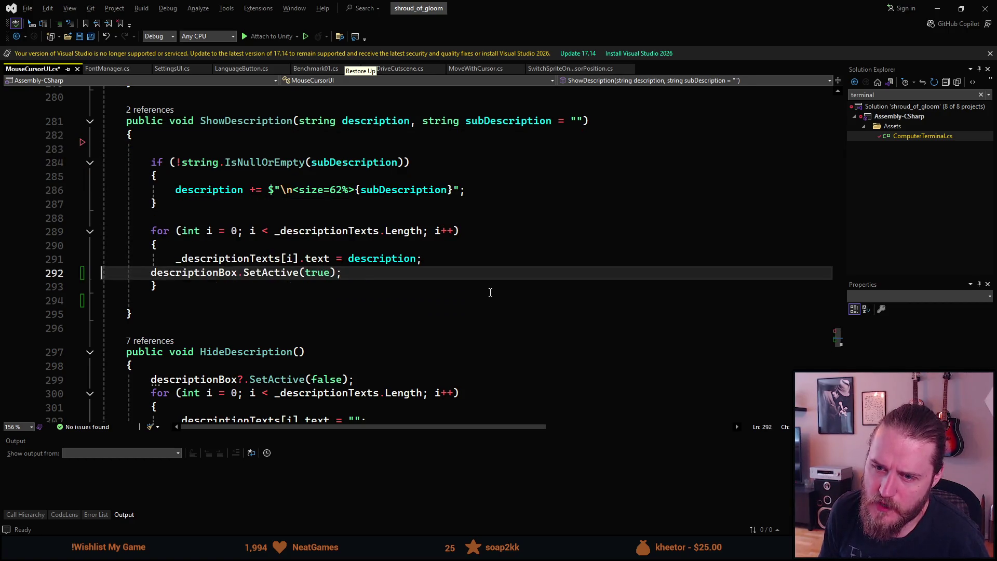
key("Up")
key("Up")
key("Up")
key("Up")
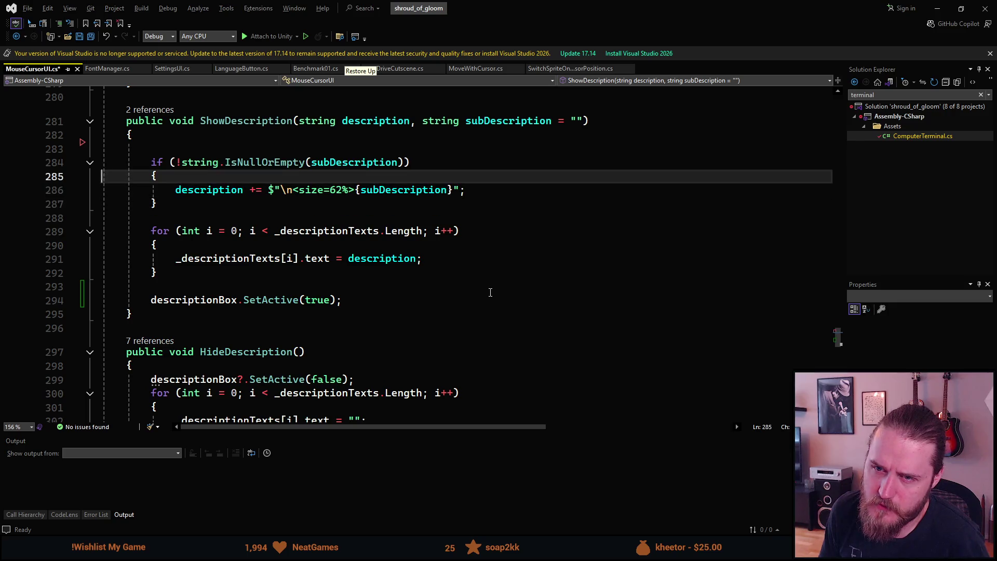
key("BackSpace")
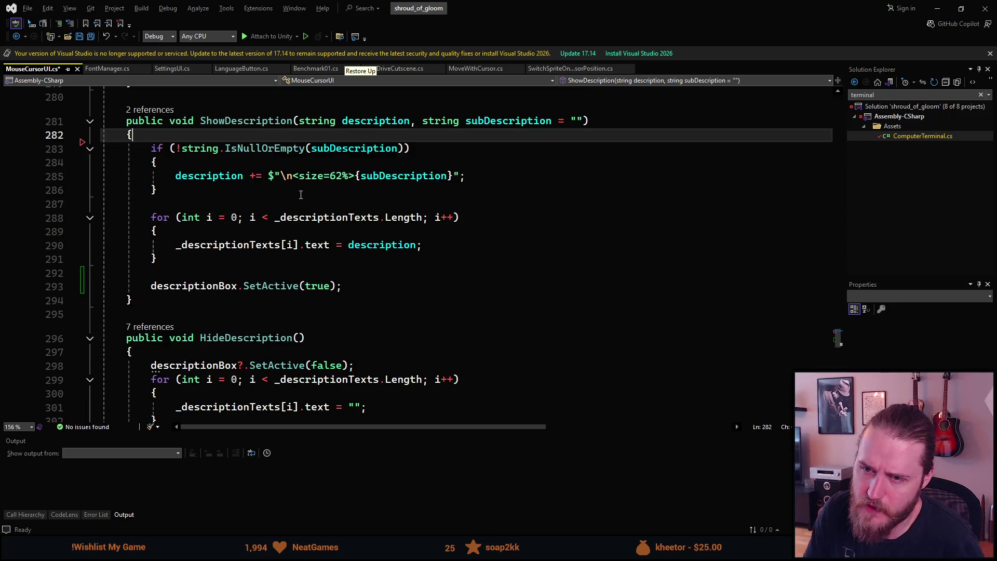
left_click(291, 338)
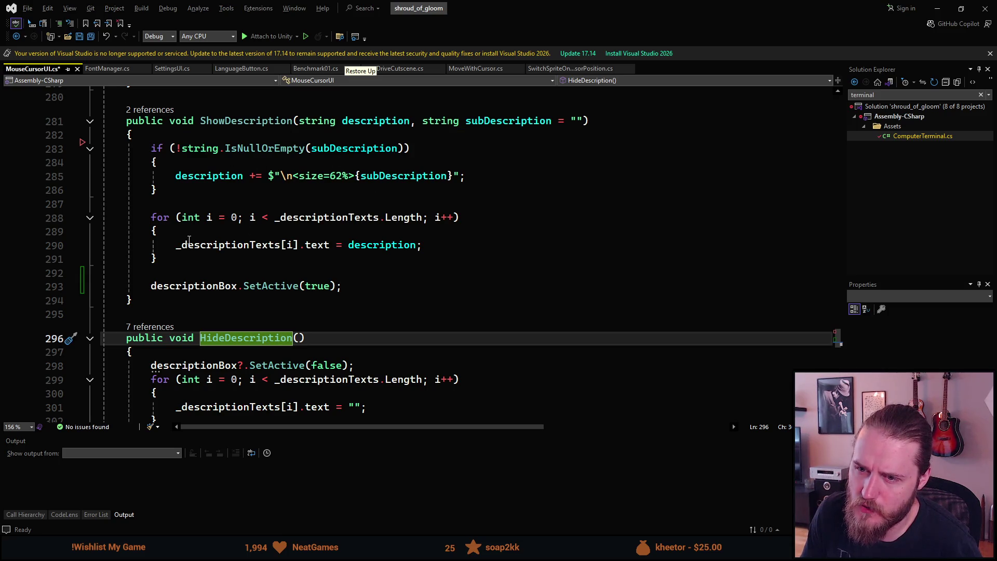
left_click(268, 299)
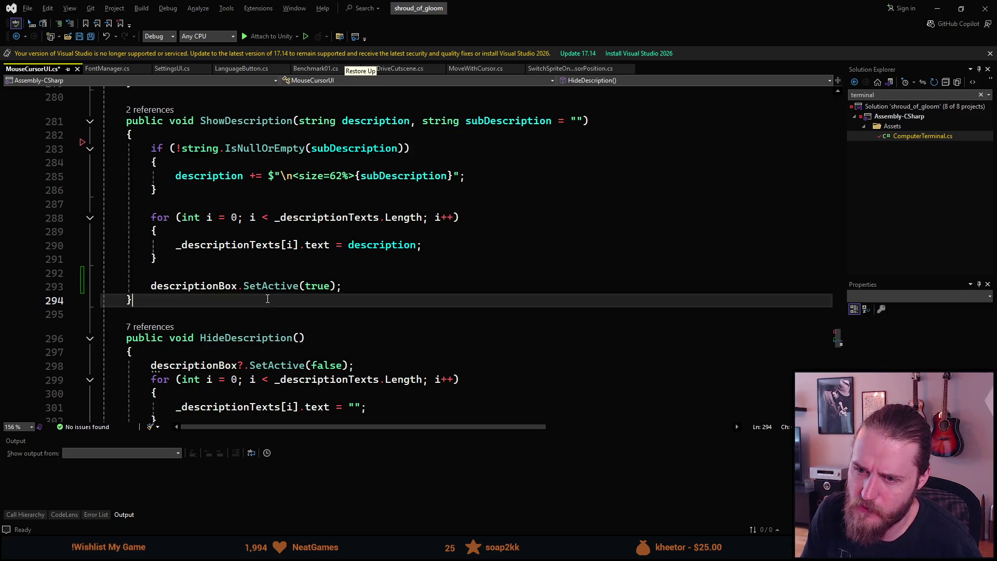
key("ctrl+s")
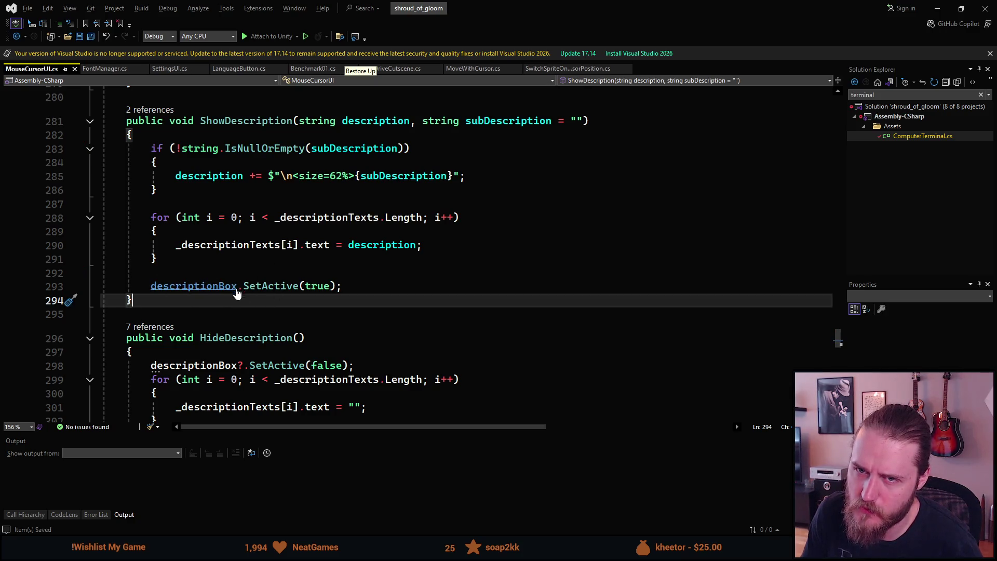
left_click(936, 6)
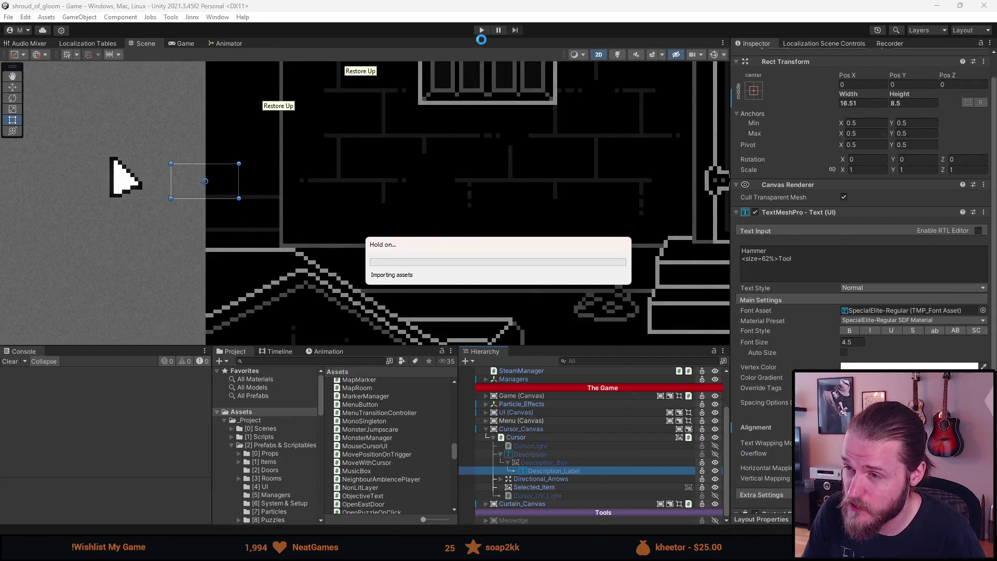
Play the game in a maximized Game view and open the inventory to view the ボルトカッター tooltip
left_click(477, 32)
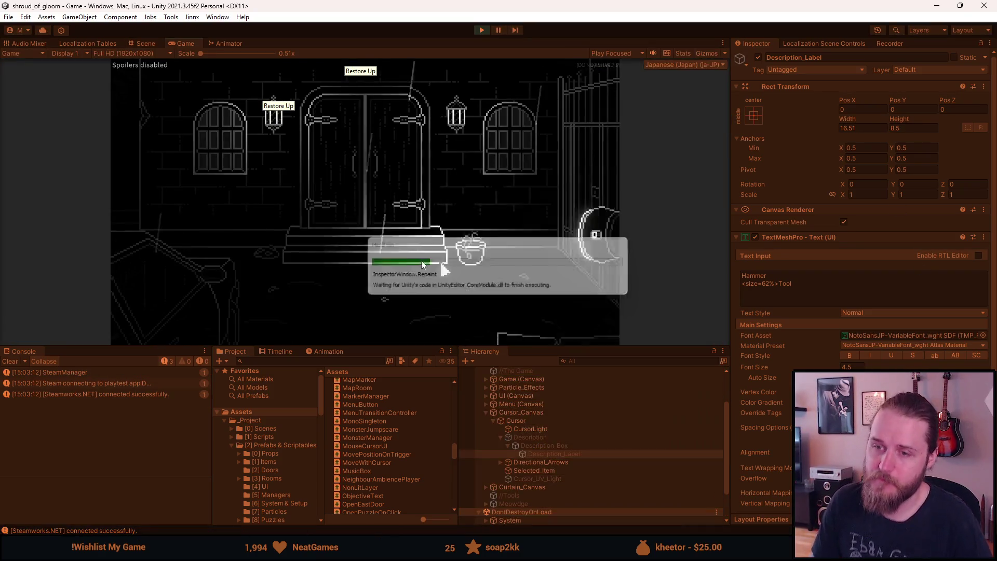
double_click(188, 42)
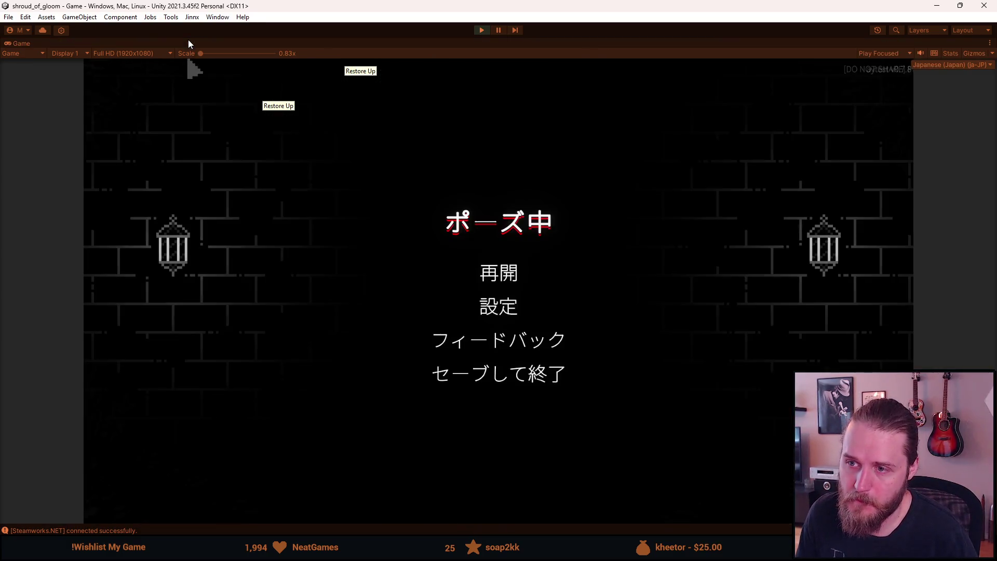
left_click(170, 491)
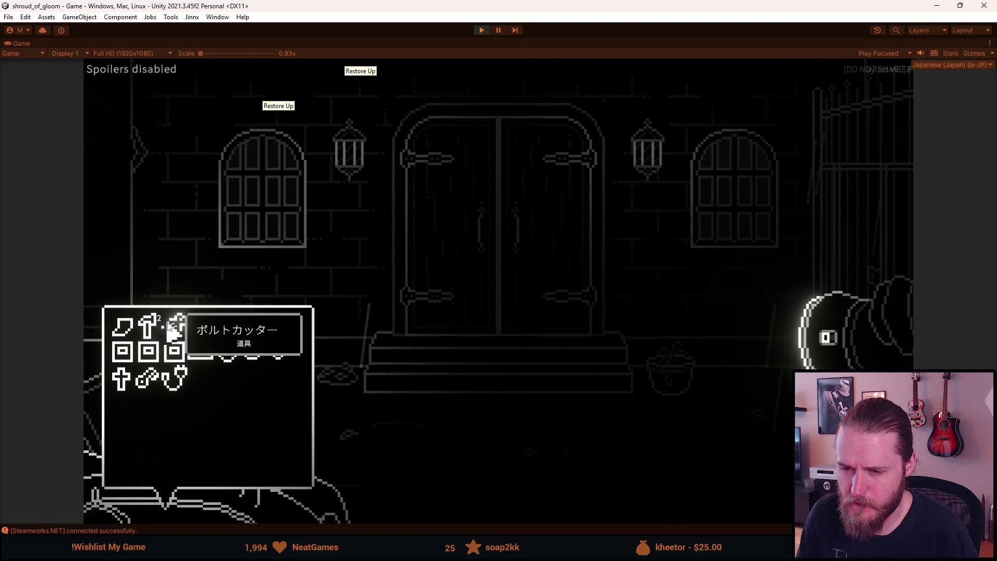
Browse the pause menu's language and accessibility settings, then check an inventory item tooltip
key("Escape")
key("Escape")
left_click(512, 314)
left_click(492, 370)
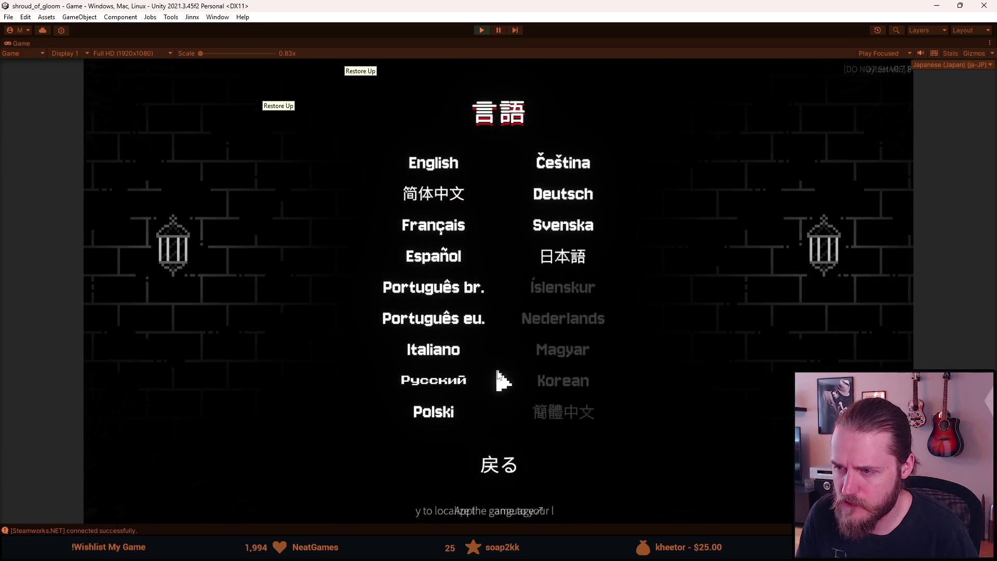
left_click(483, 469)
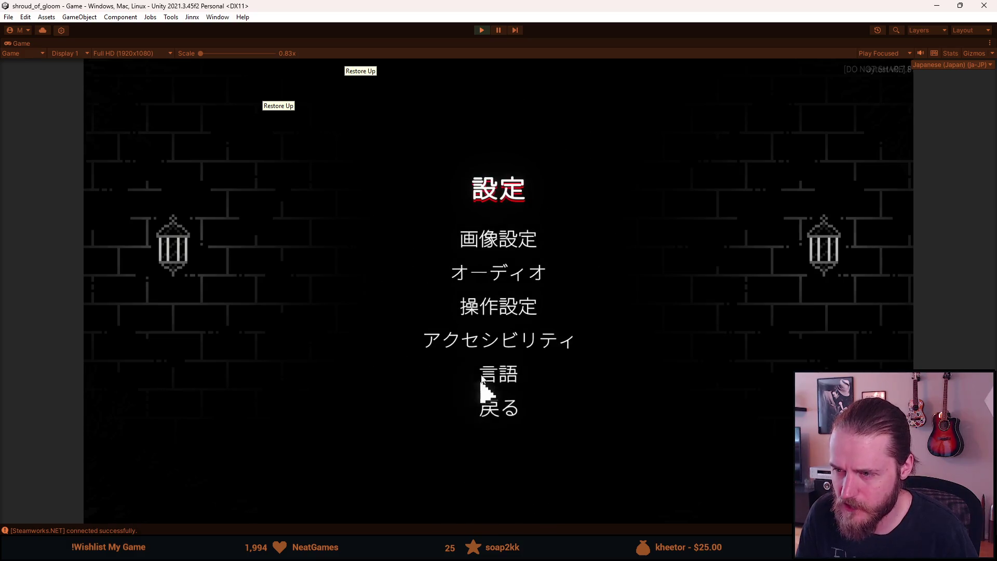
left_click(499, 338)
left_click(494, 460)
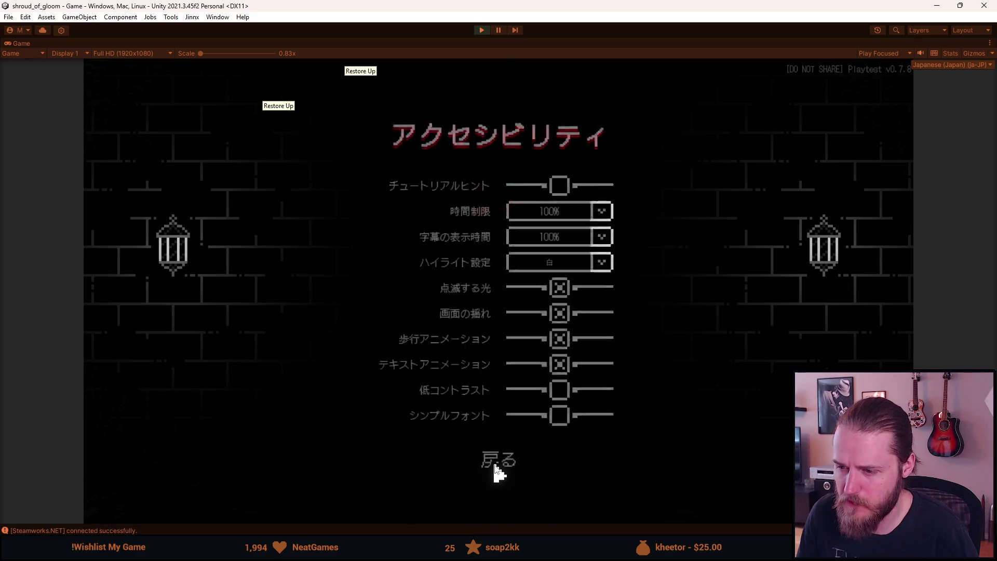
left_click(490, 417)
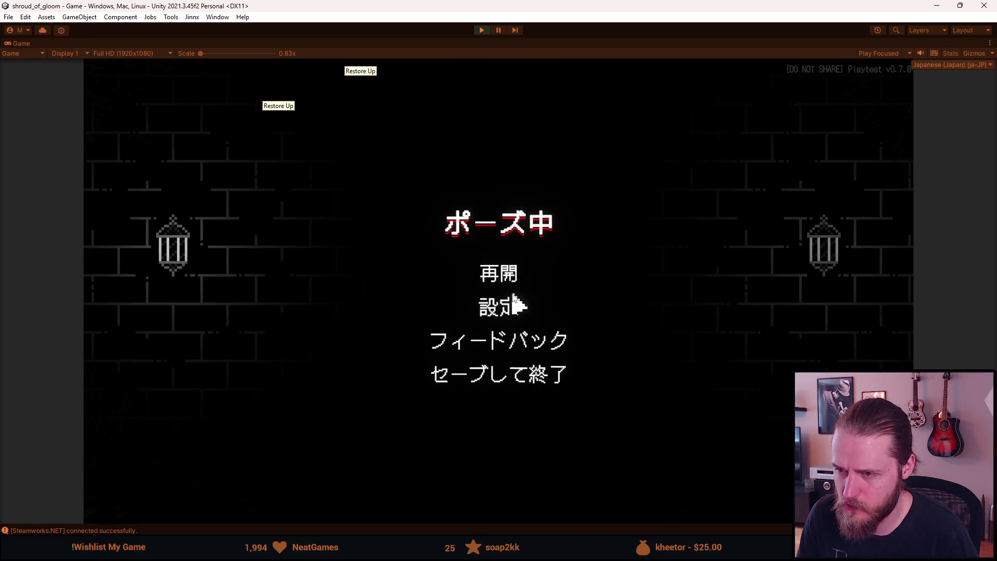
left_click(499, 274)
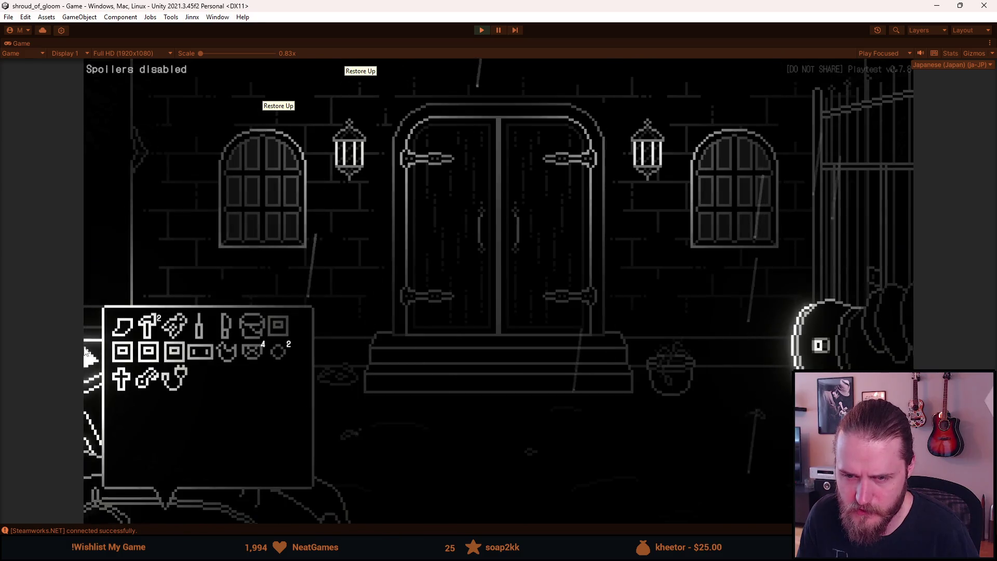
mouse_move(146, 329)
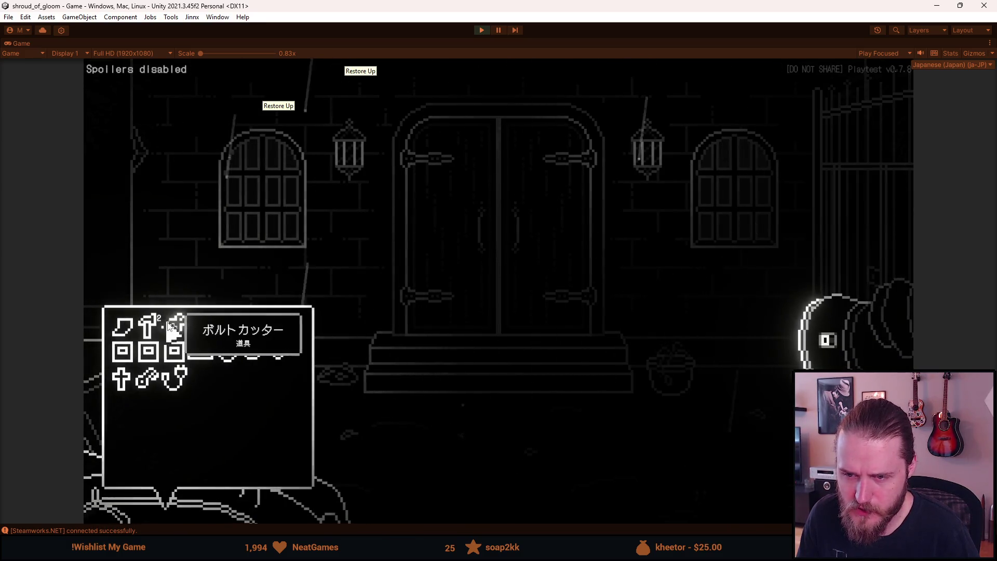
key("Escape")
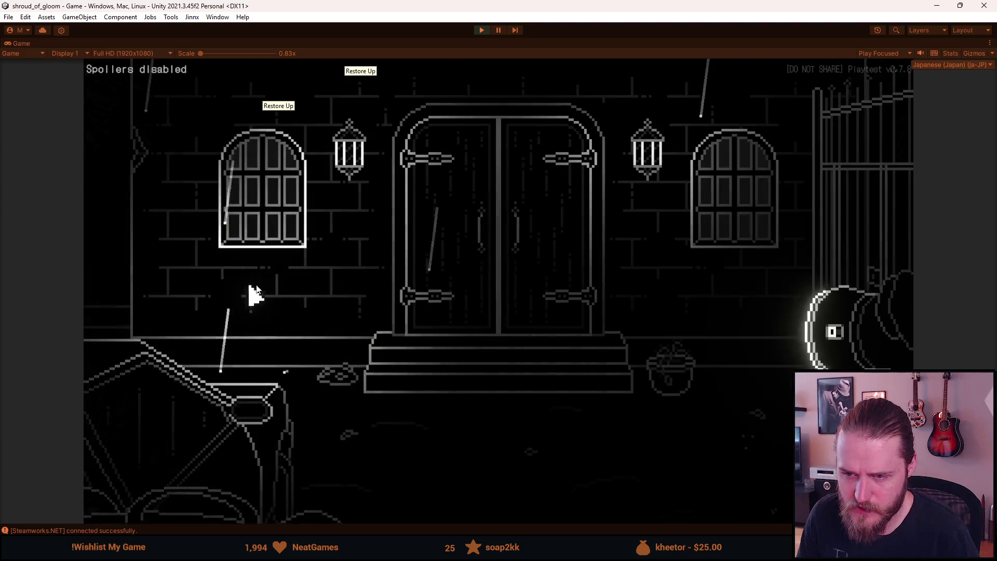
Switch the game language to Svenska and reopen the inventory
key("Escape")
left_click(512, 314)
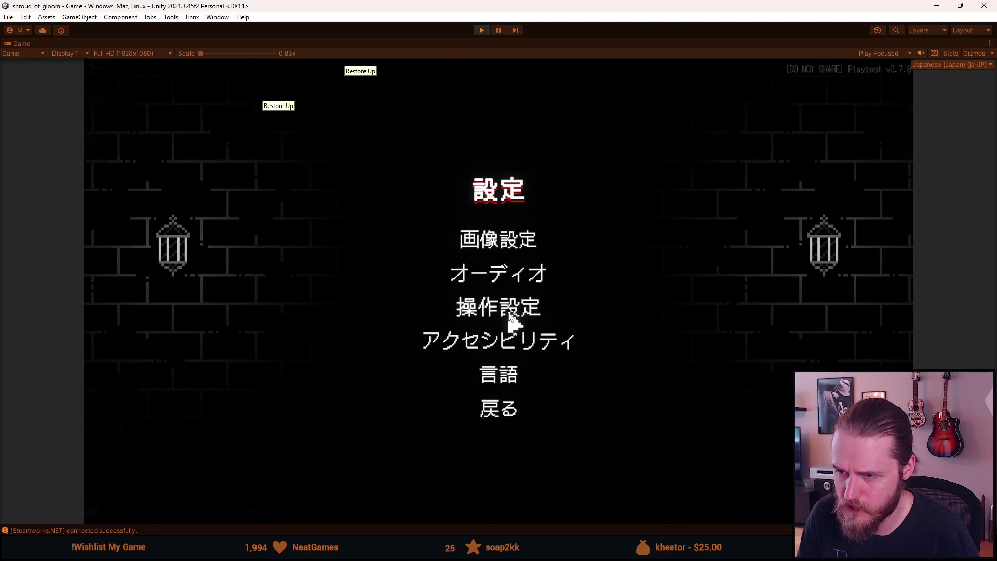
left_click(501, 372)
left_click(566, 229)
key("Escape")
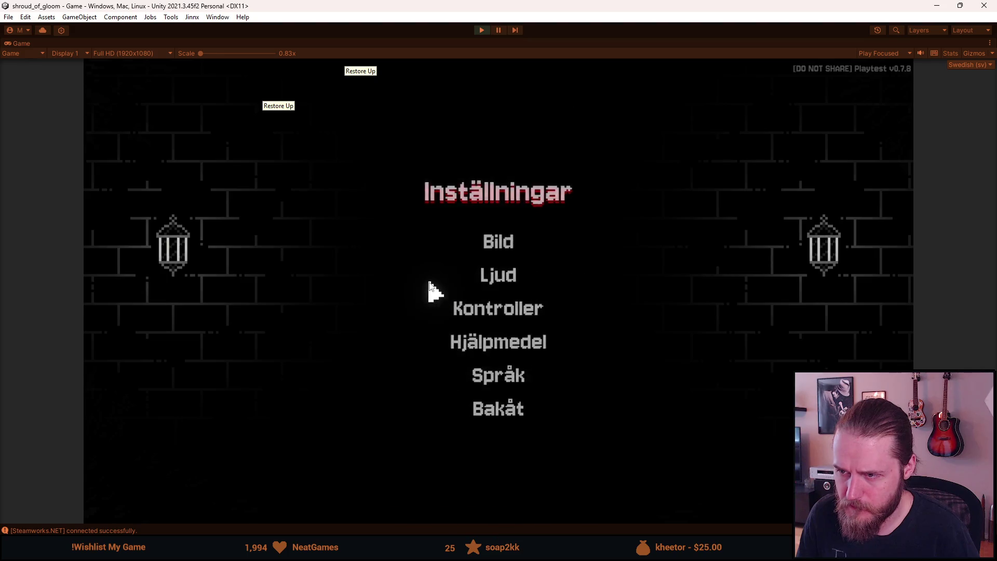
key("Escape")
left_click(156, 498)
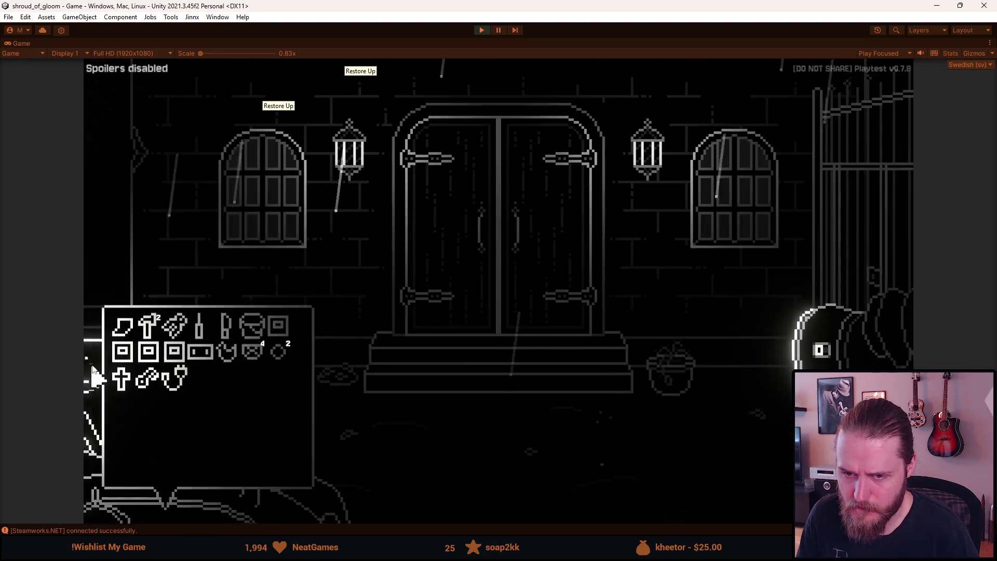
Check the Hjälpmedel page under Inställningar, then reopen the inventory to check Swedish item names
key("Escape")
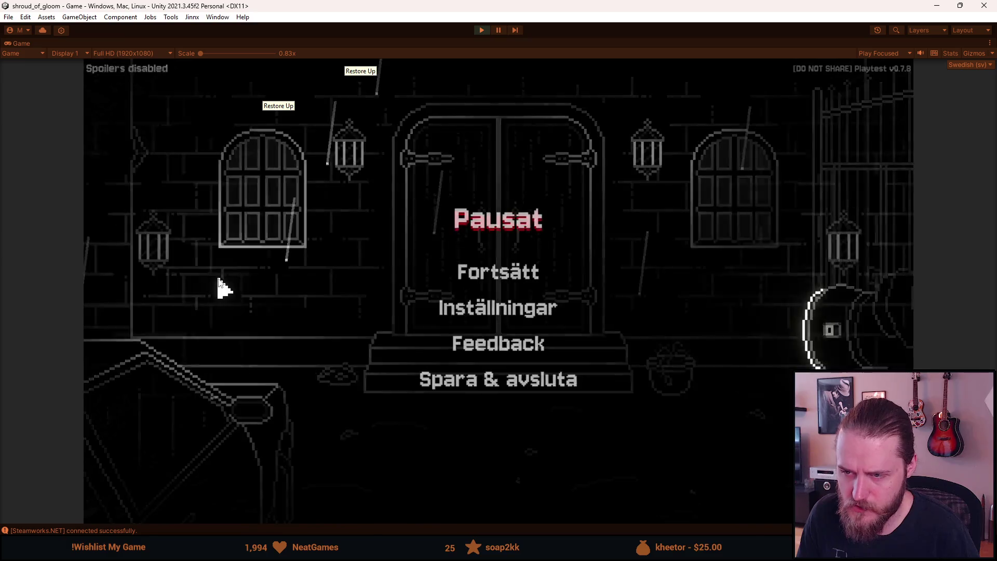
left_click(462, 307)
left_click(484, 338)
key("Escape")
key("Escape")
key("Escape")
left_click(174, 501)
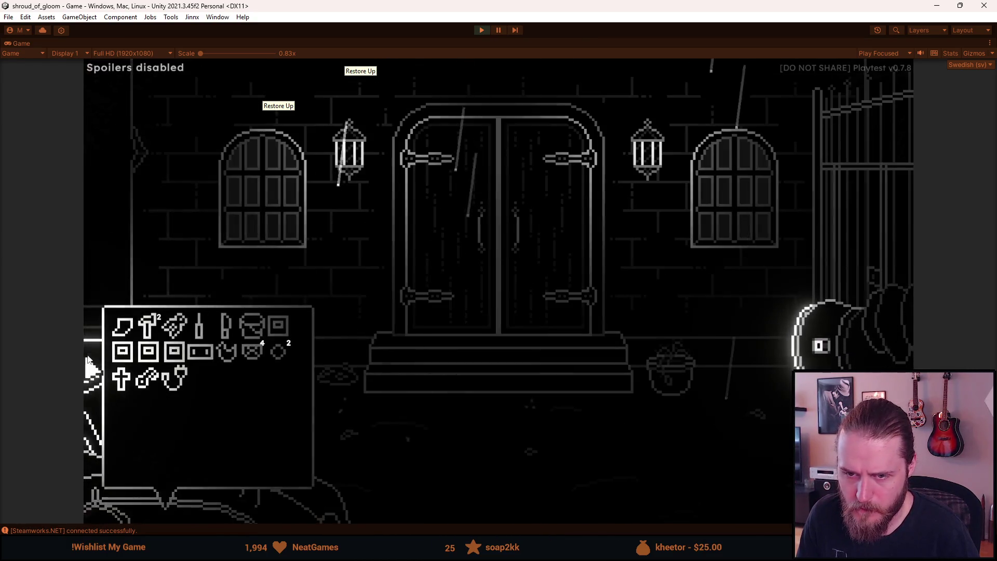